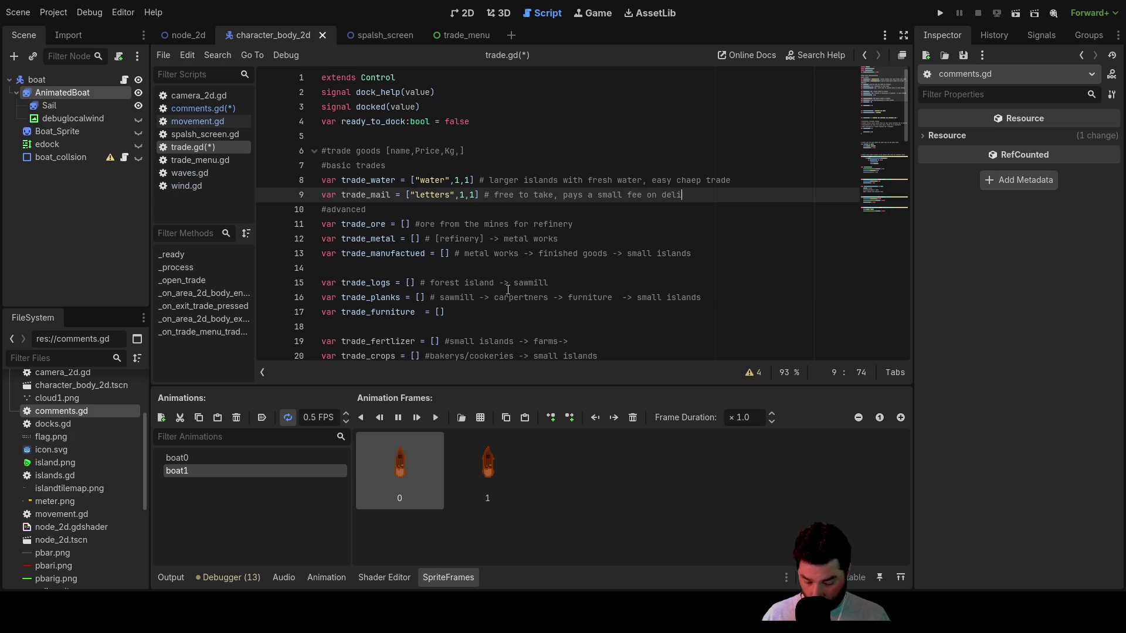
- Insert a blank line above the #advanced comment to set it apart from the basic trades
key(Down)
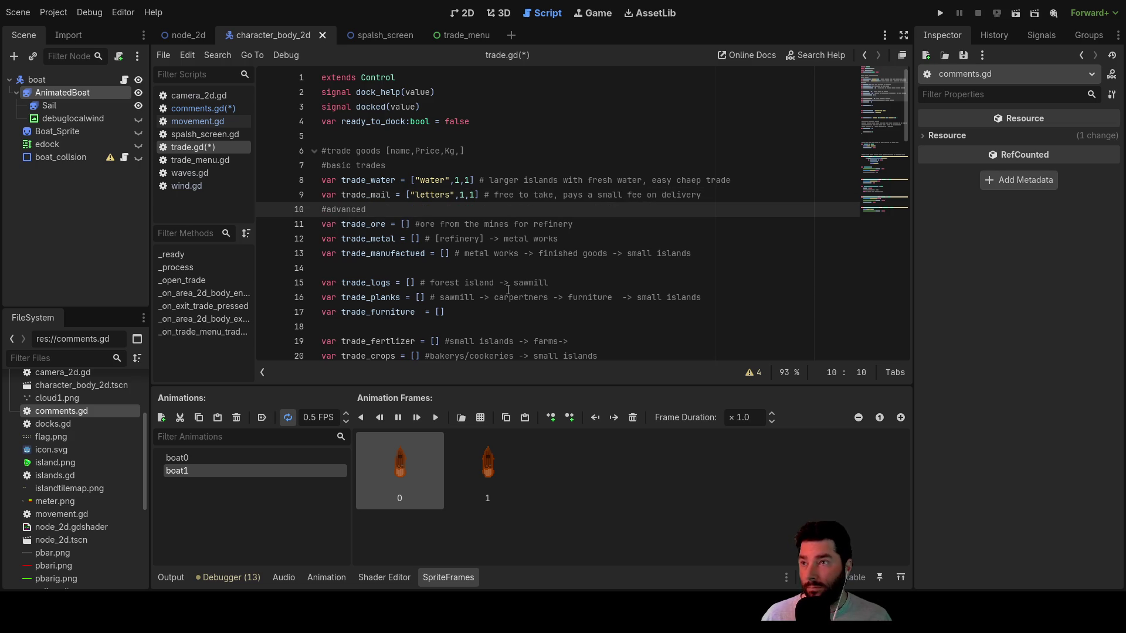
key(Left)
key(Left)
key(Left)
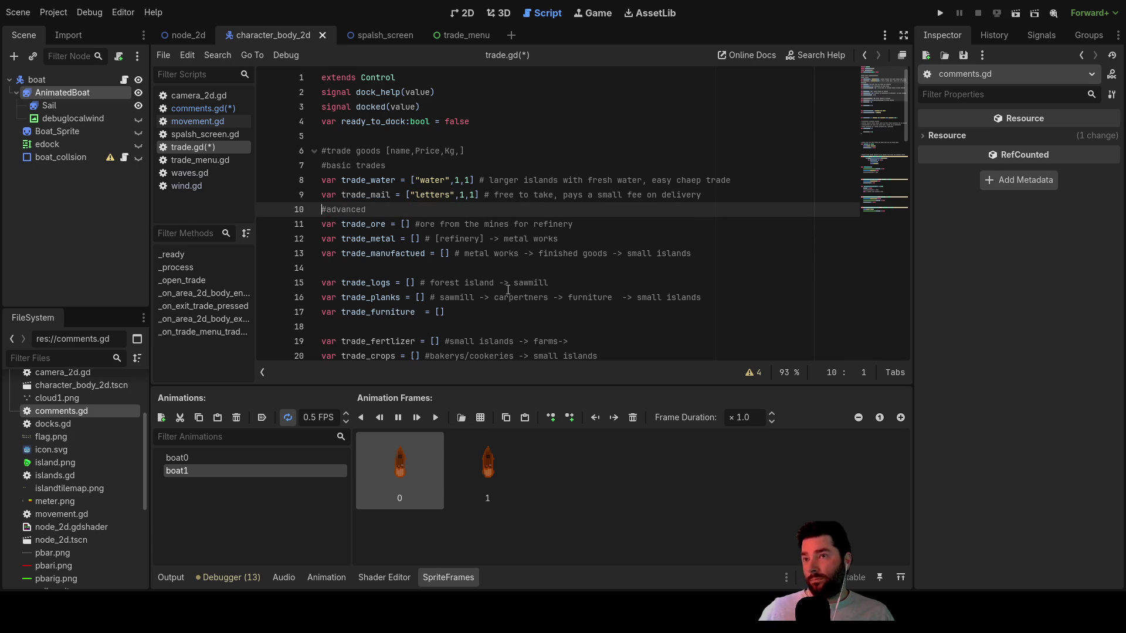
key(Up)
key(Up)
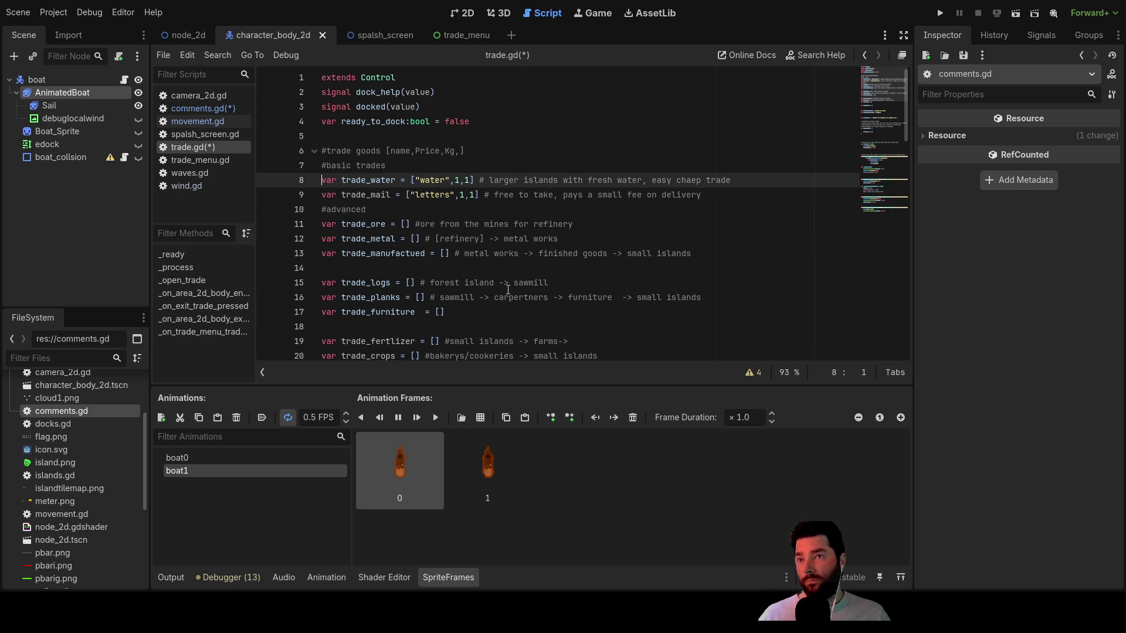
key(Down)
key(Down)
key(Down)
key(Down)
key(Down)
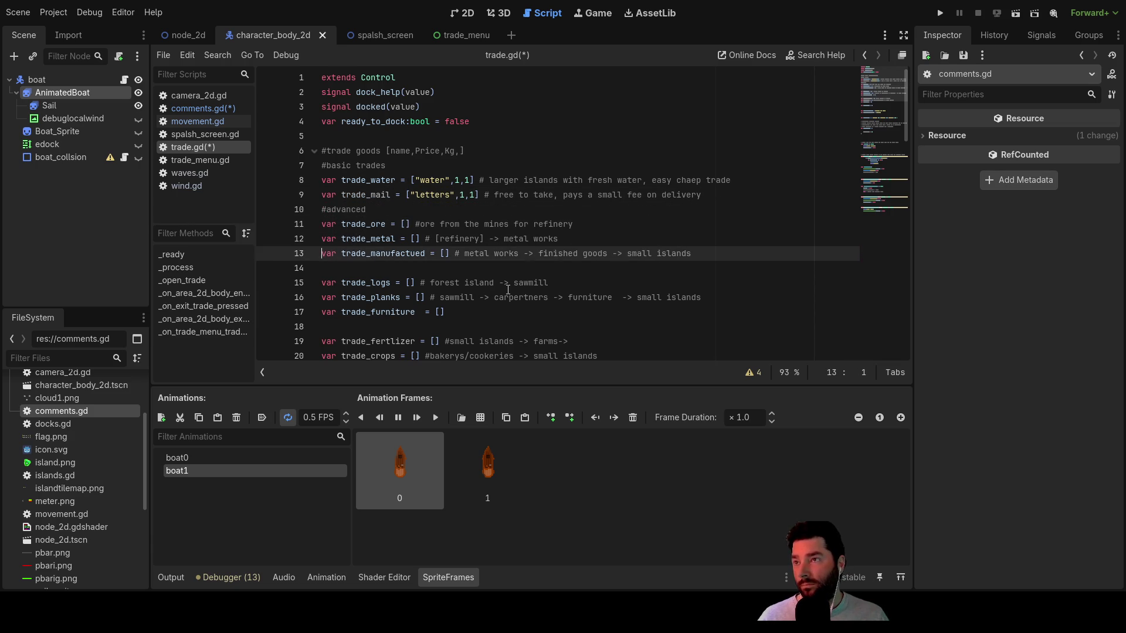
key(Up)
key(Up)
key(Up)
key(Return)
key(Down)
key(Down)
key(Down)
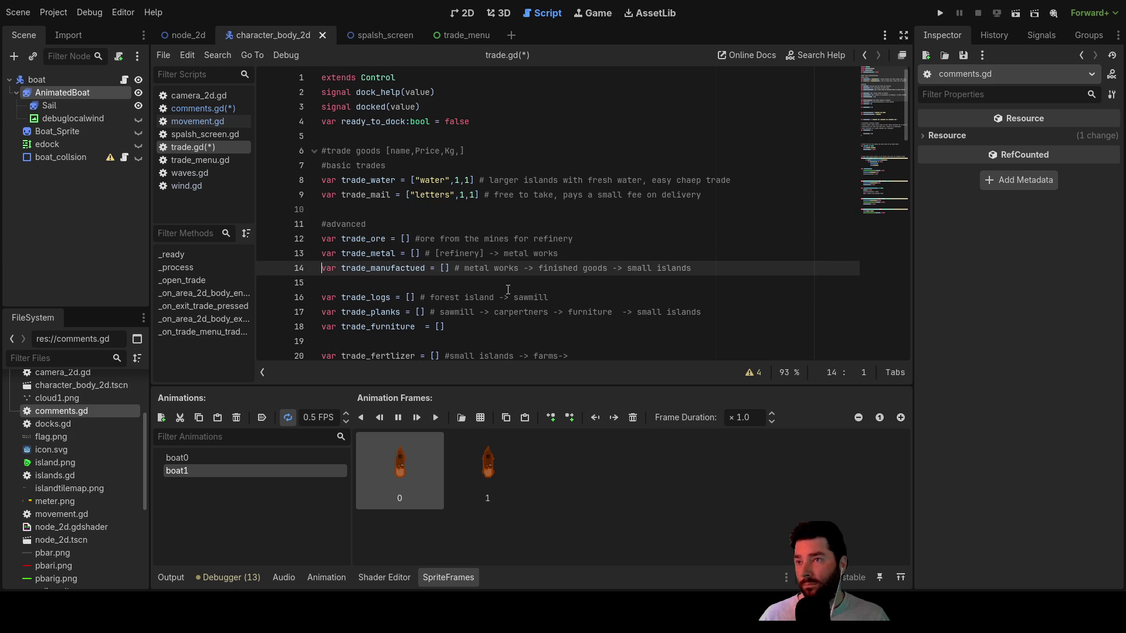
key(Down)
key(Down)
key(Down)
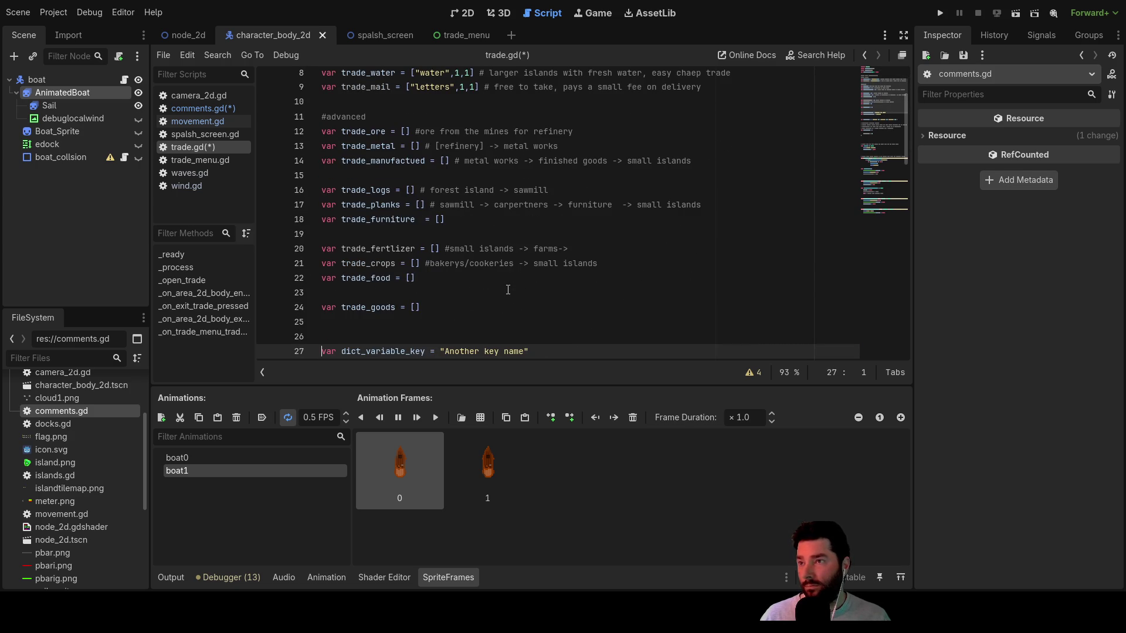
- Review the advanced trade arrays from trade_manufactued down to trade_food
key(Up)
key(Up)
key(Up)
key(Up)
key(Up)
key(Up)
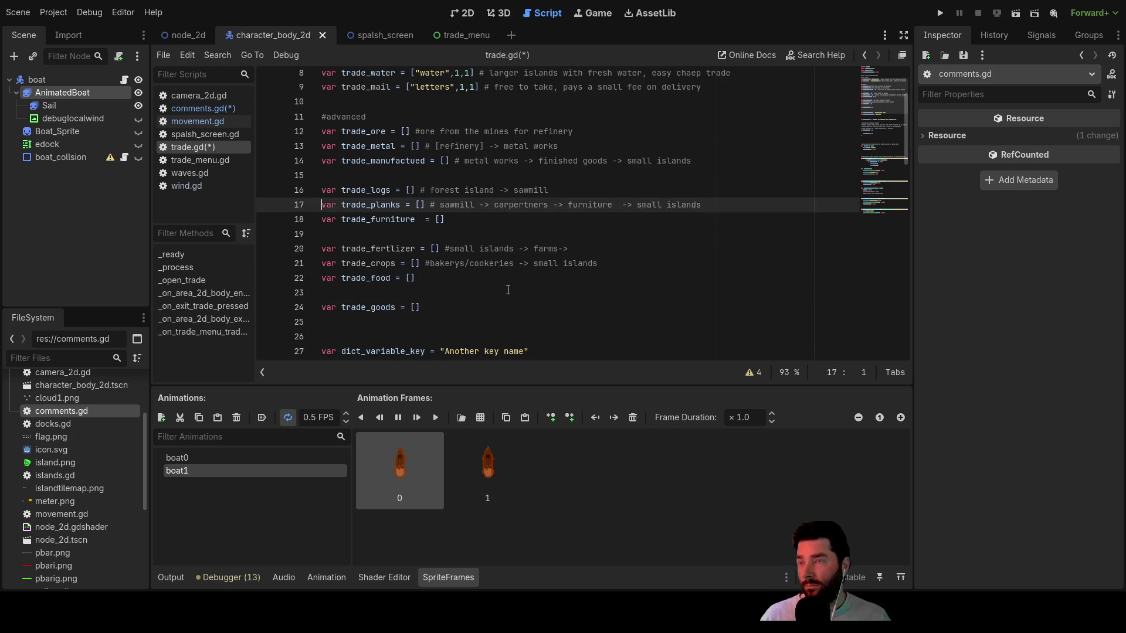
key(Down)
key(Down)
key(Down)
key(Down)
key(Down)
key(Down)
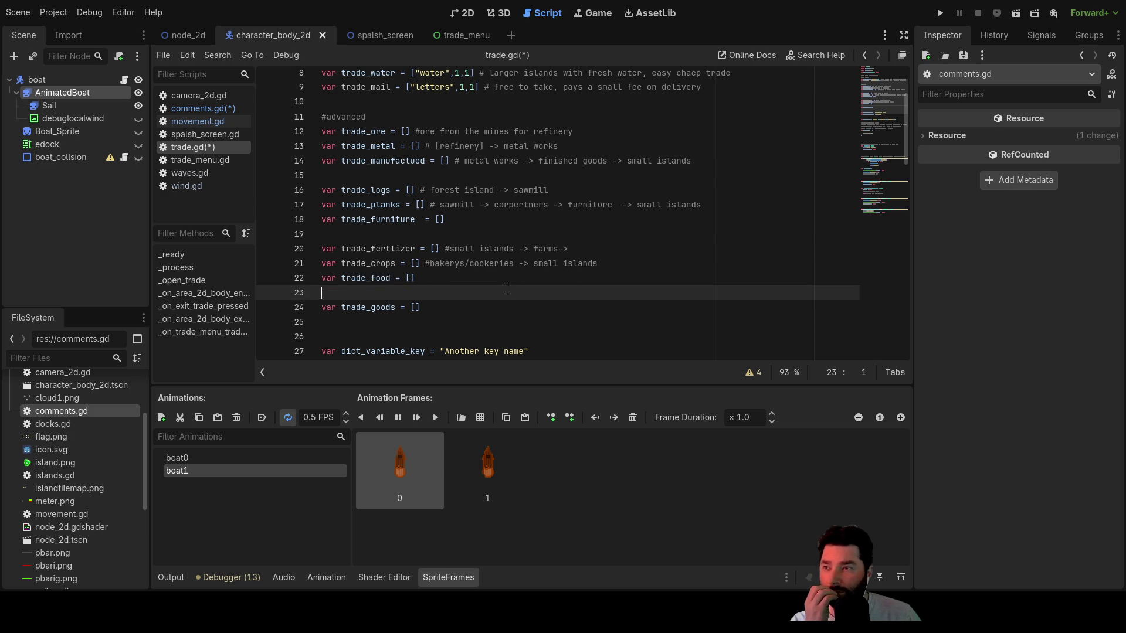
key(Up)
key(Up)
key(Up)
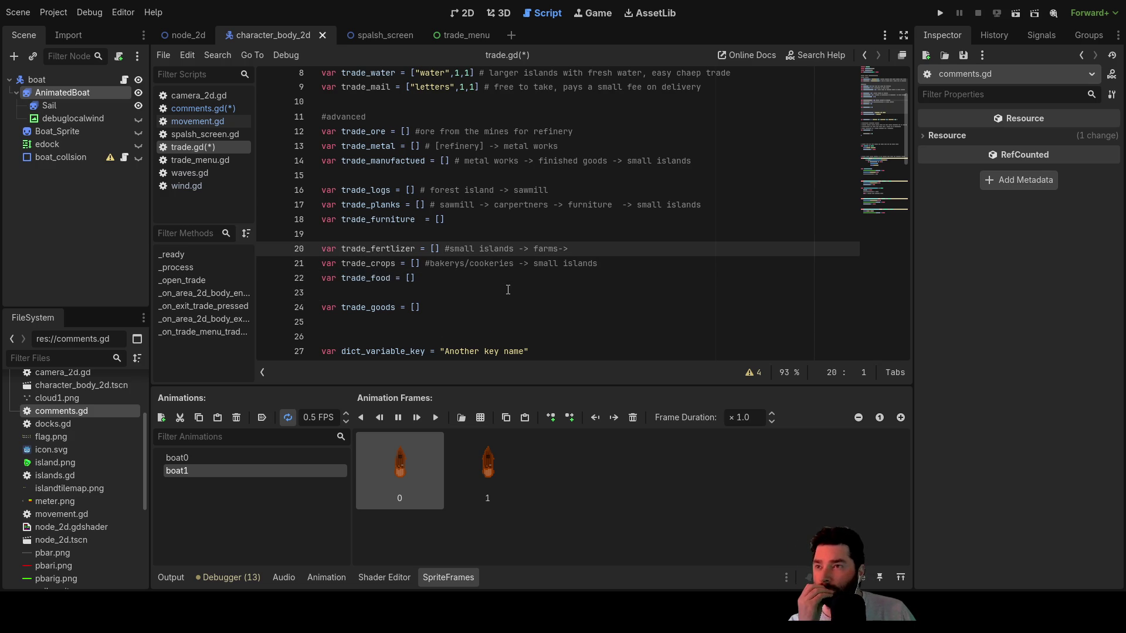
key(Up)
key(Up)
key(Up)
key(Down)
key(Right)
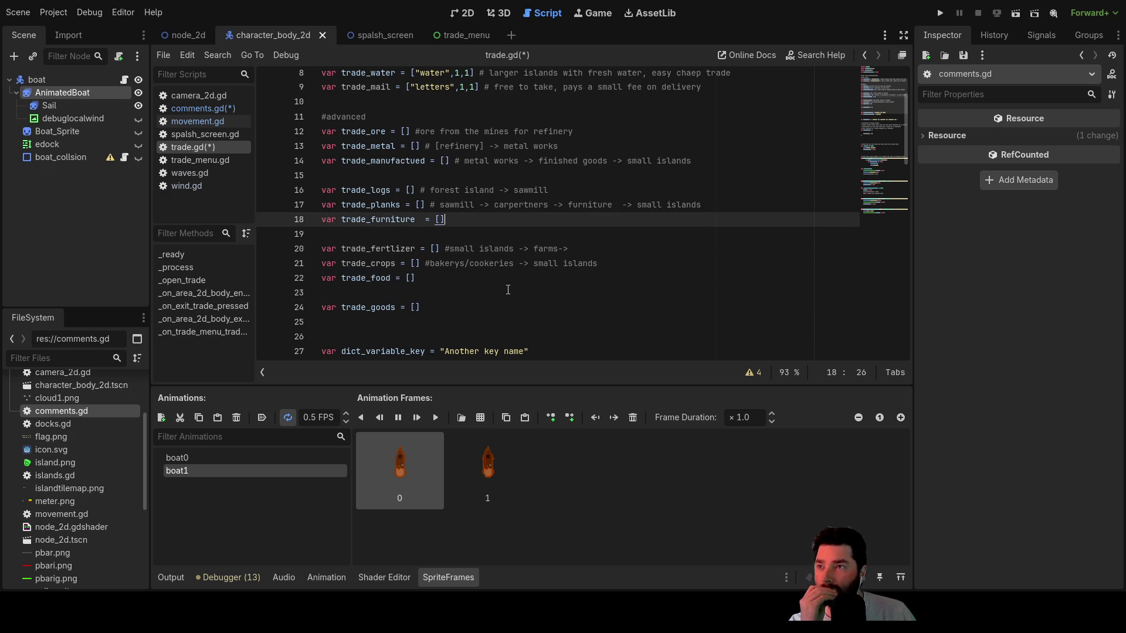
key(Up)
key(Up)
key(Up)
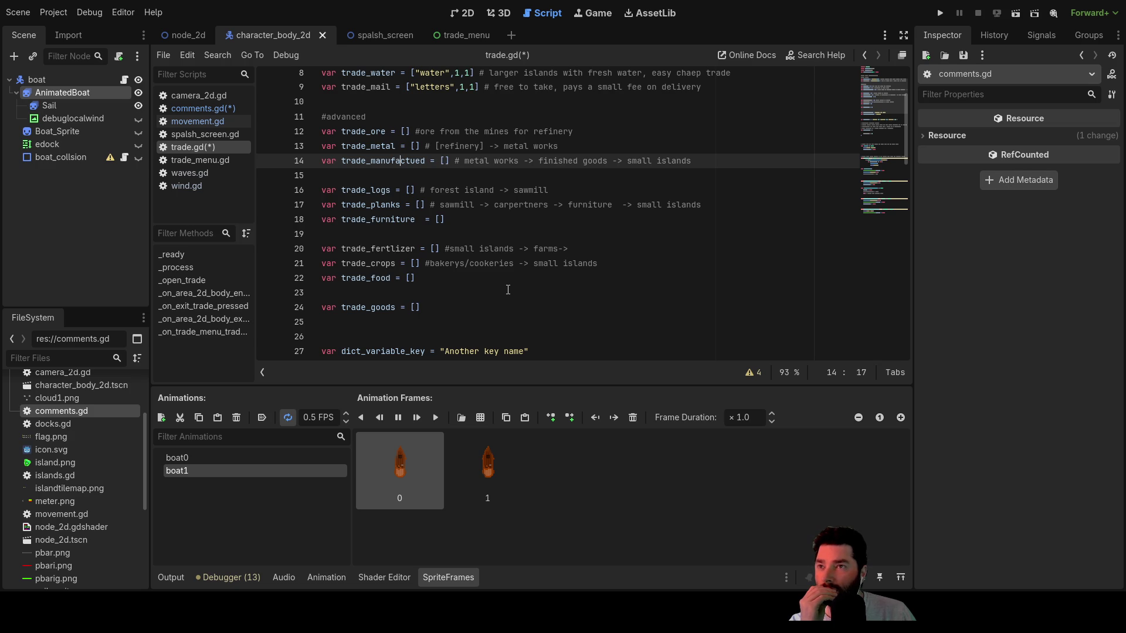
key(Down)
key(Down)
key(Down)
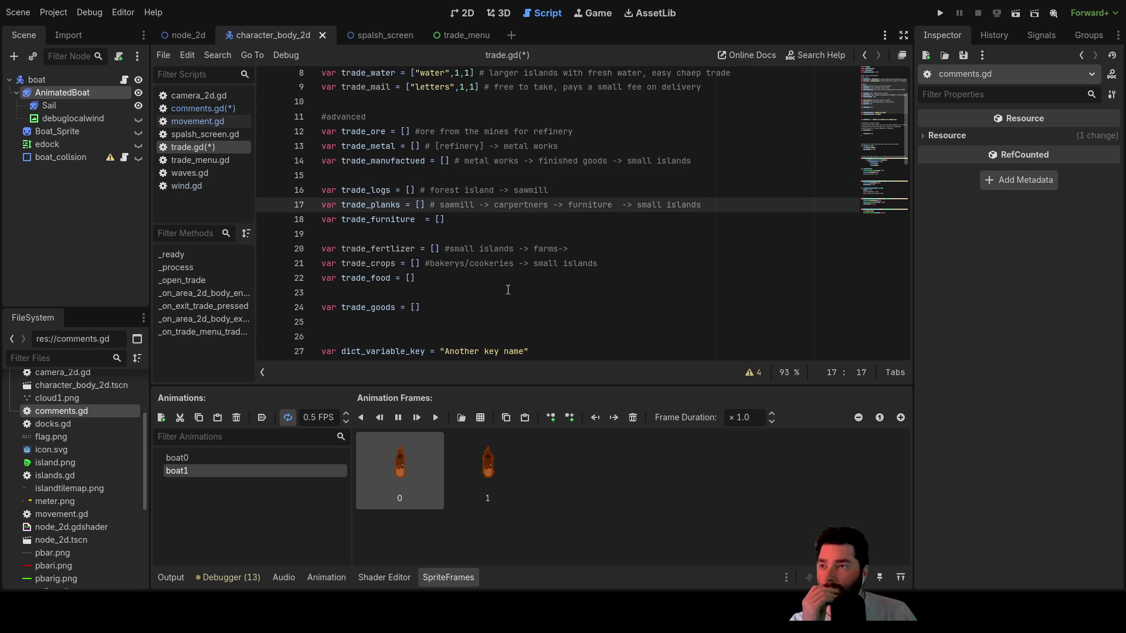
key(Down)
key(Down)
key(Down)
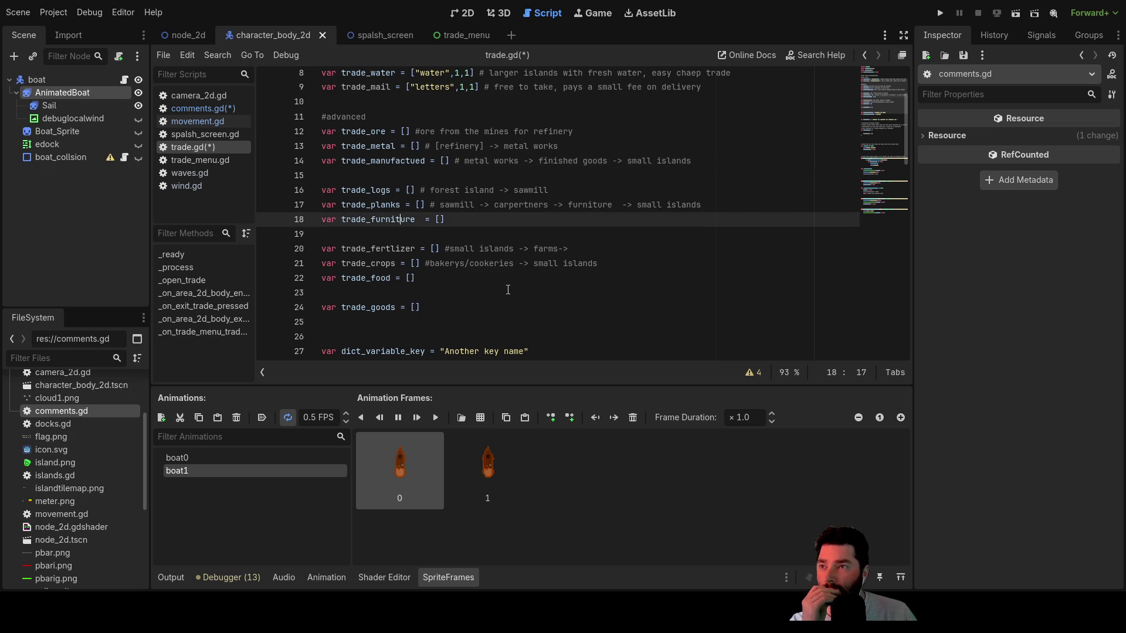
key(Down)
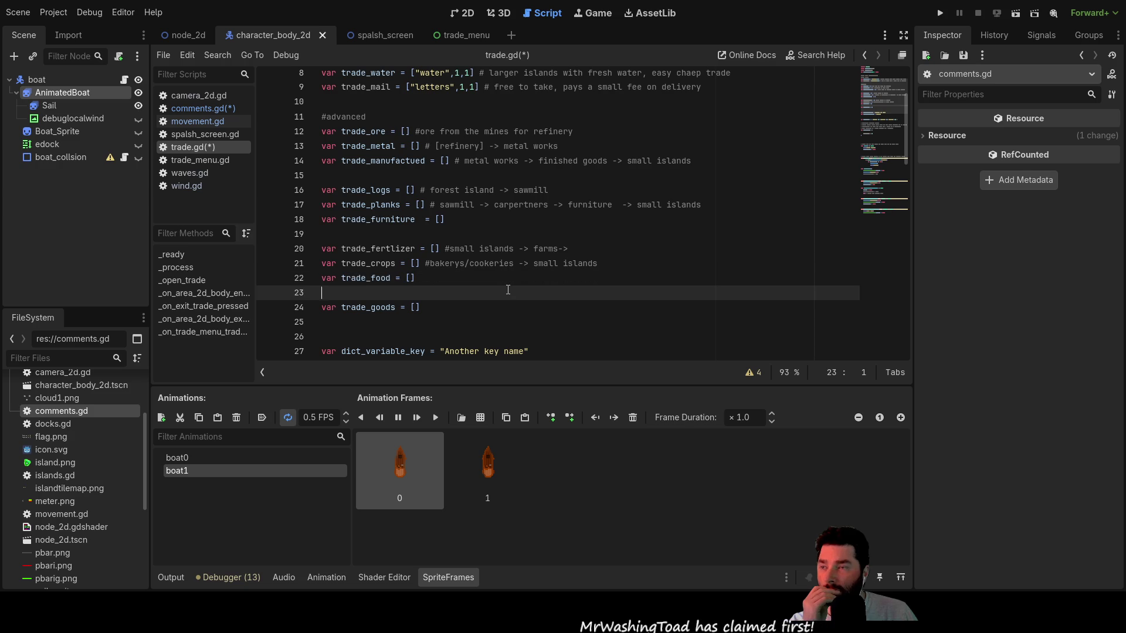
key(Up)
key(Up)
key(Up)
key(Up)
key(Up)
key(Up)
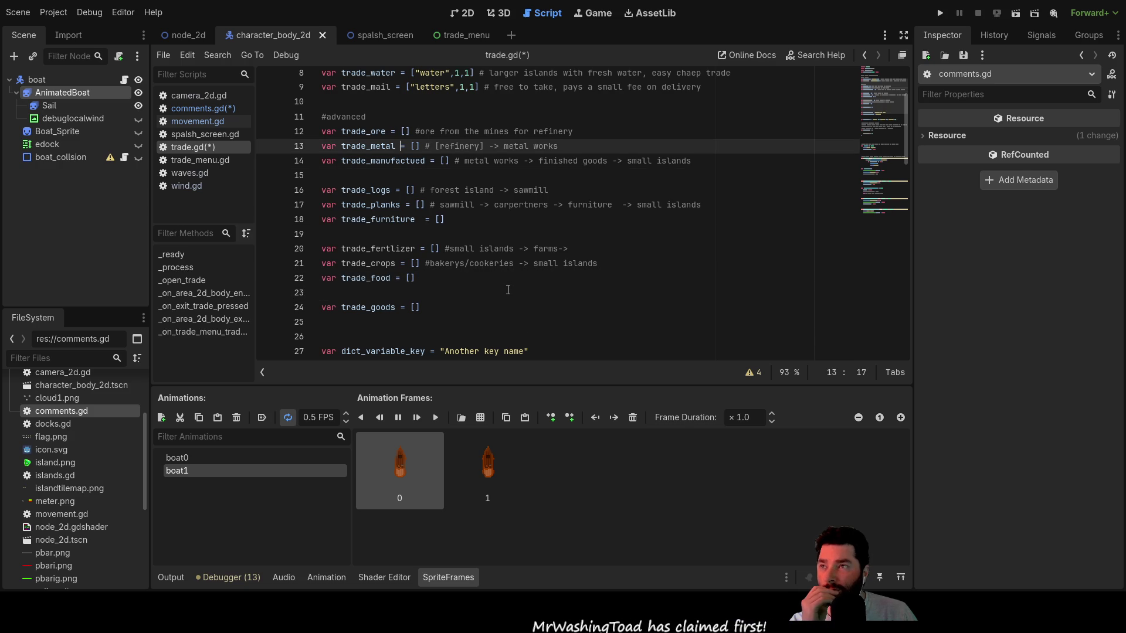
key(Down)
key(Down)
key(Down)
key(Down)
key(Down)
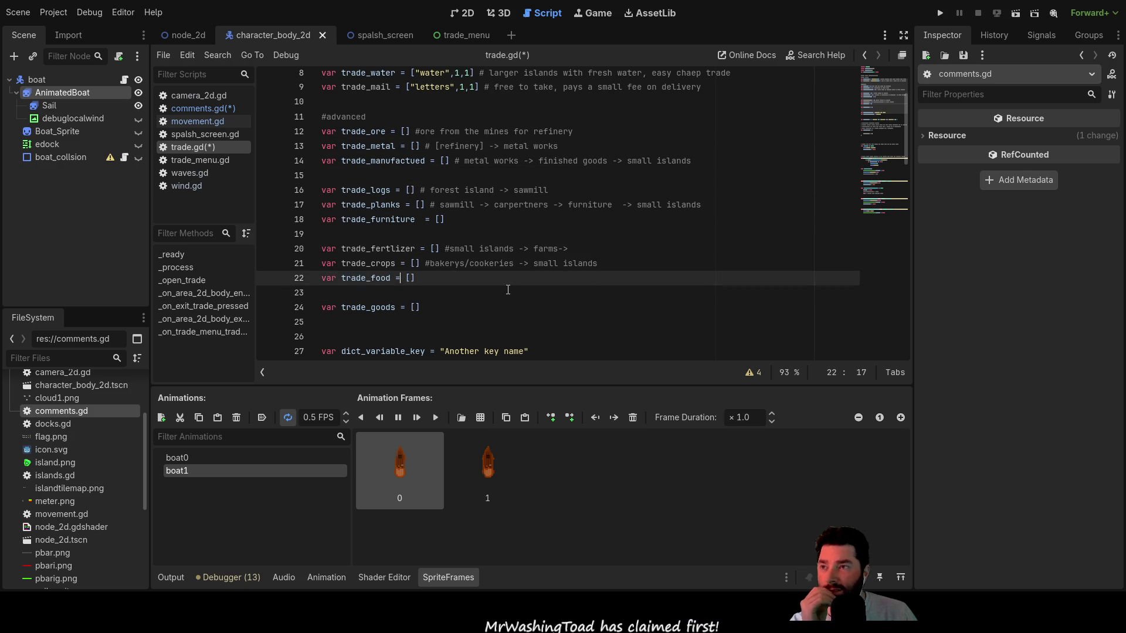
key(Up)
key(Up)
key(Up)
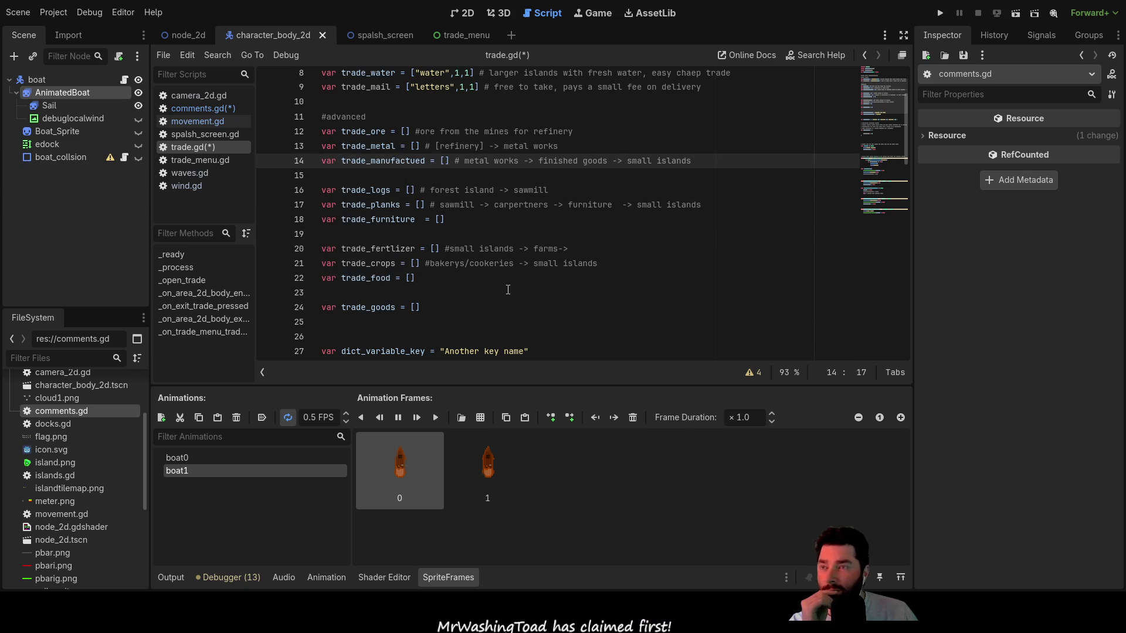
key(Down)
key(Down)
key(Down)
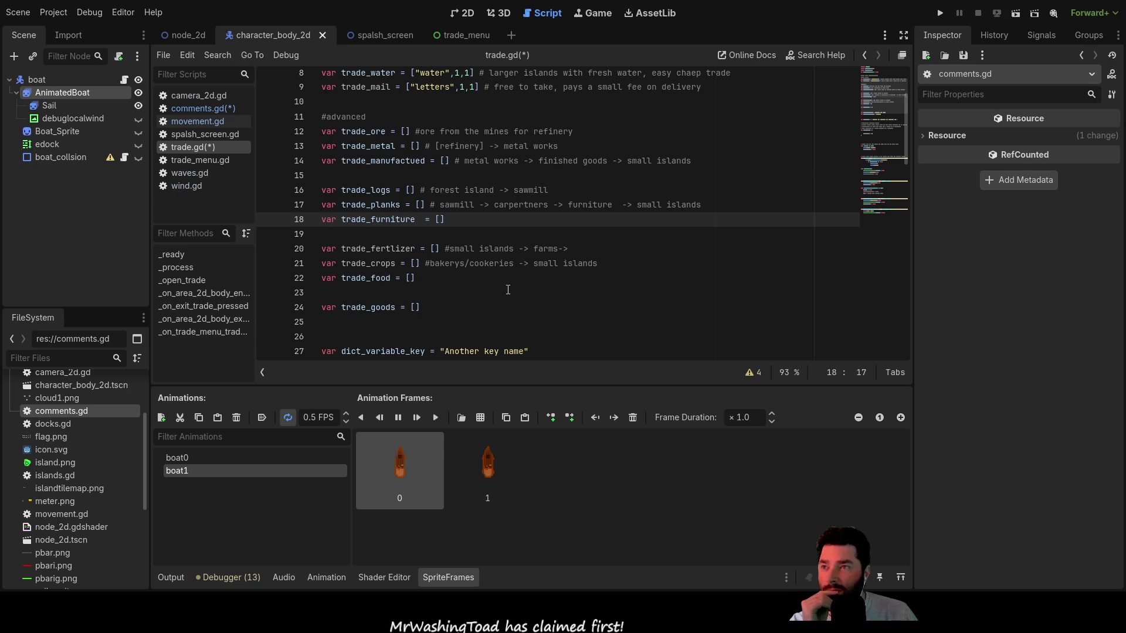
key(Down)
key(Down)
key(Down)
key(Down)
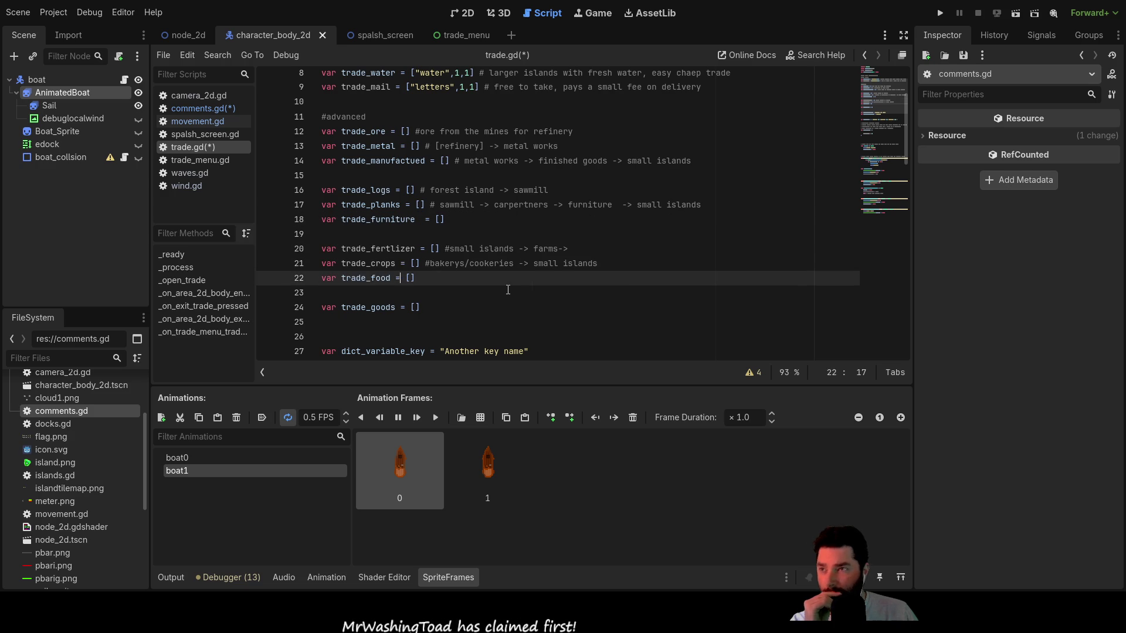
key(Up)
key(Up)
key(Up)
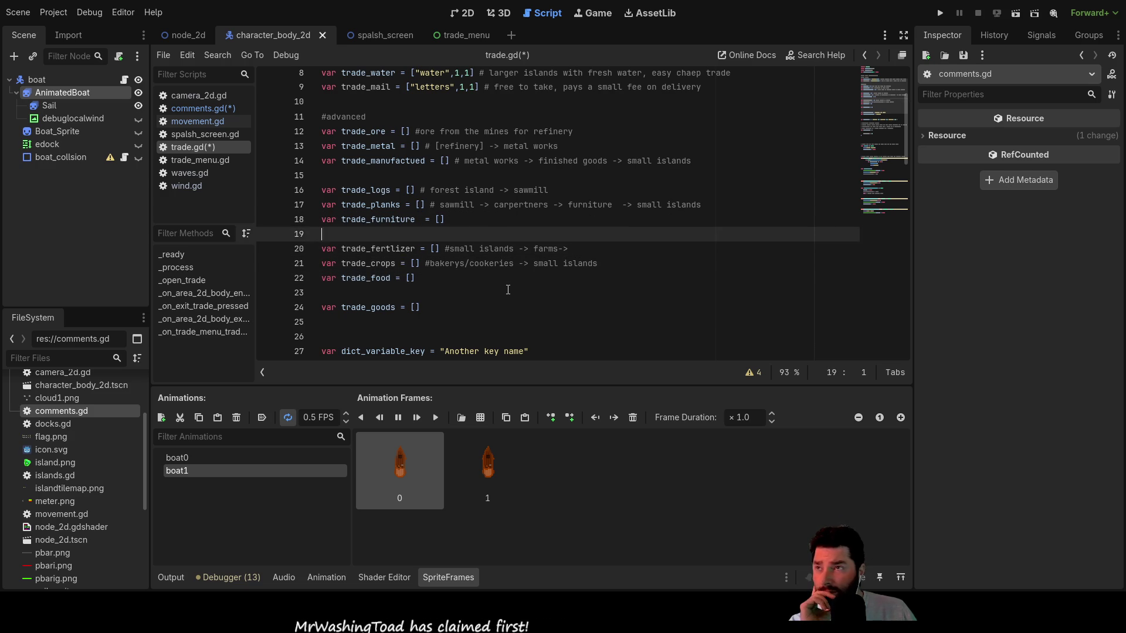
key(Up)
key(Up)
key(Up)
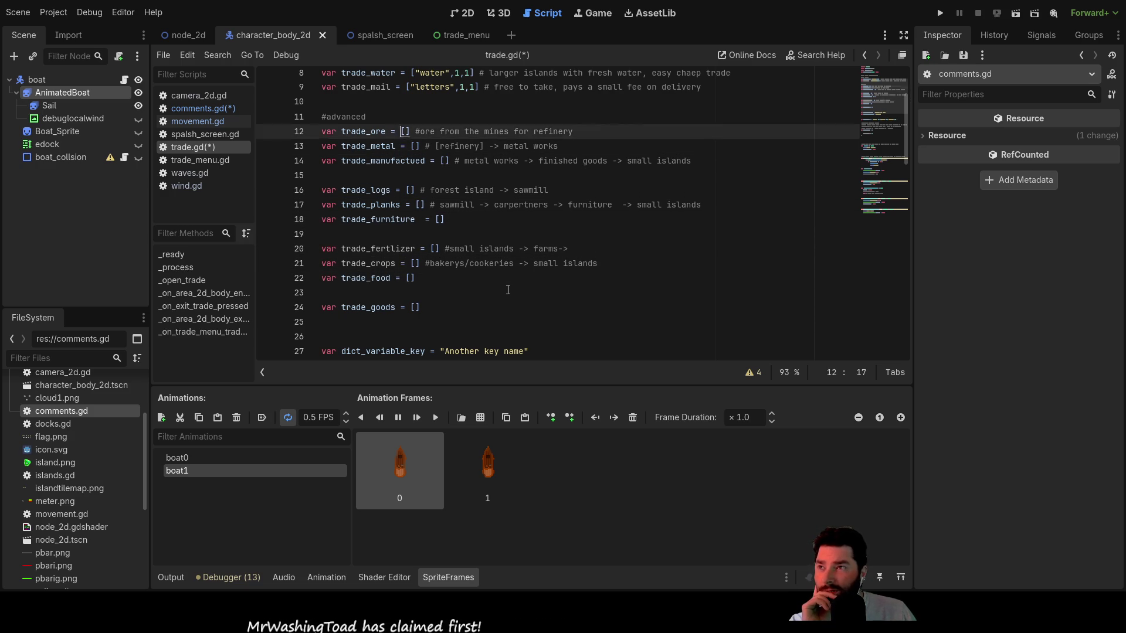
key(Down)
key(Down)
key(Down)
key(Down)
key(Down)
key(Down)
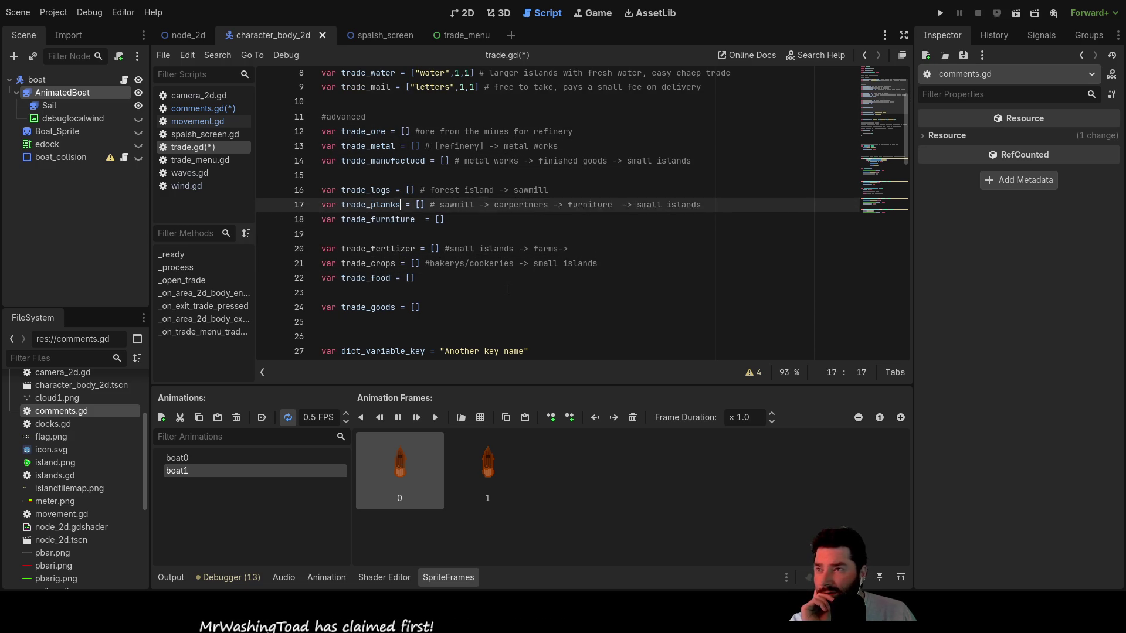
key(Down)
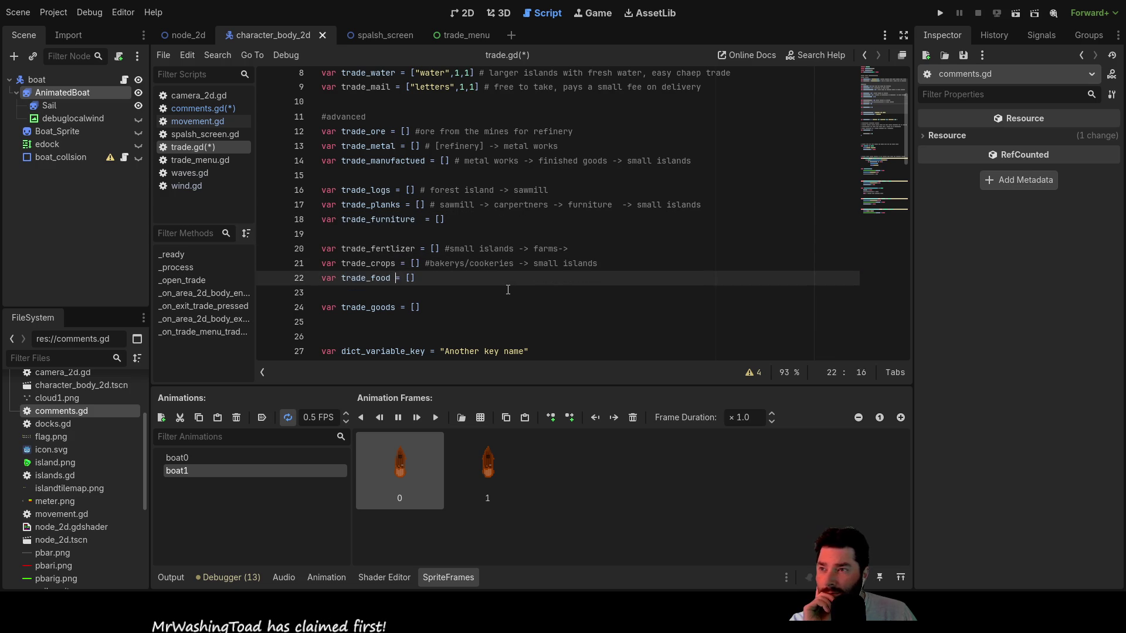
- Place the caret after 'cookeries' in the trade_crops comment
key(Home)
key(Right)
key(Right)
key(Right)
key(Right)
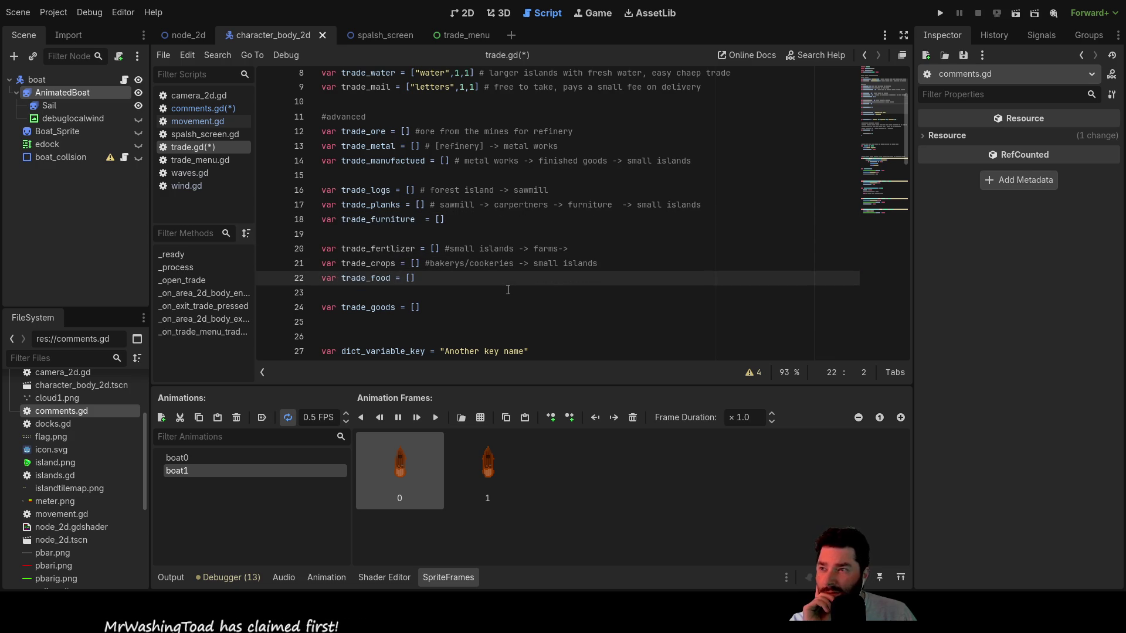
key(Up)
key(Right)
key(Right)
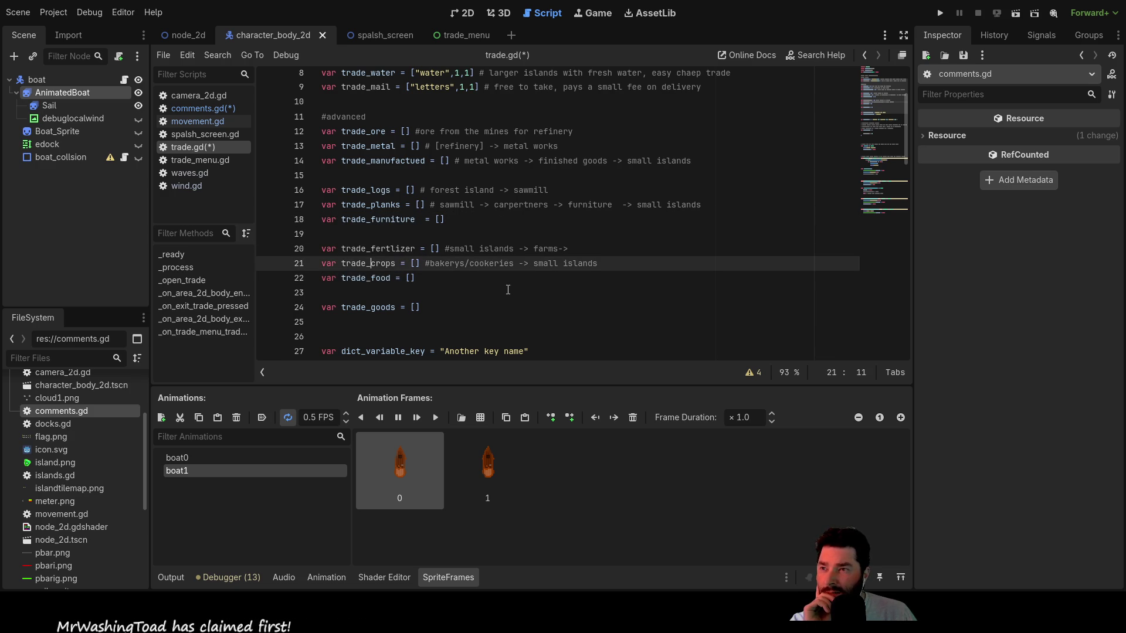
key(Up)
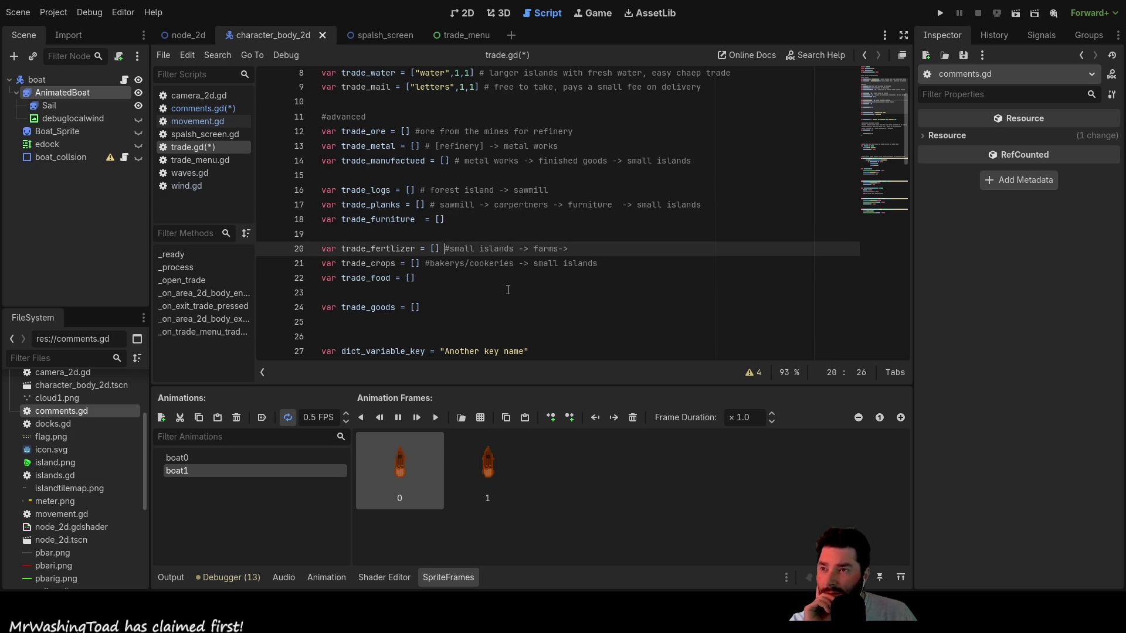
key(Right)
key(Right)
key(Right)
key(Down)
key(Left)
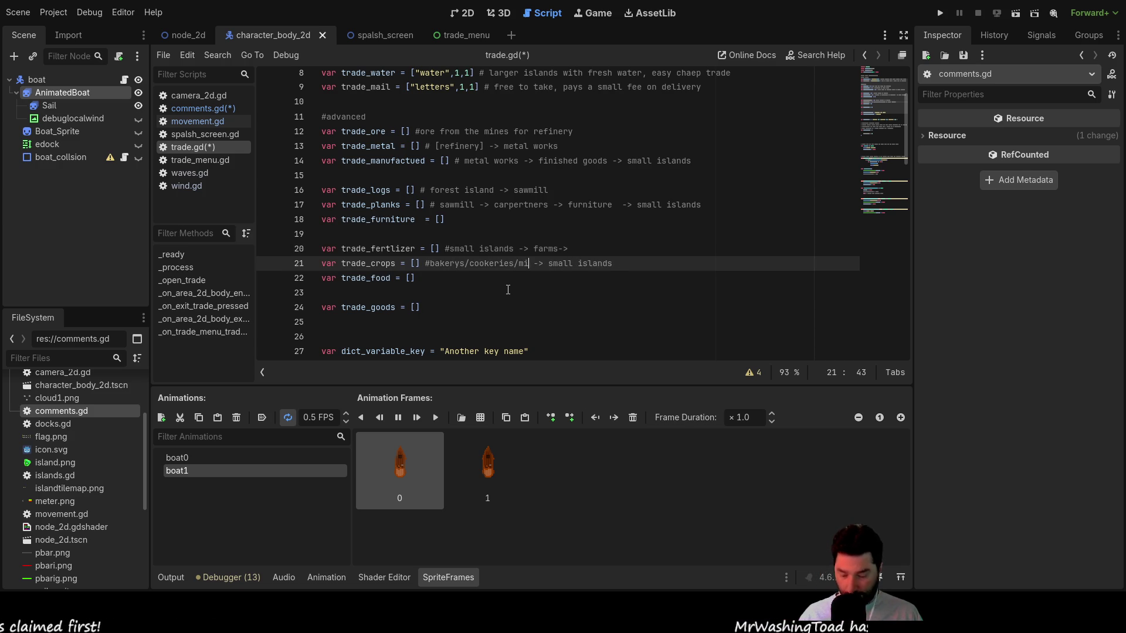
- Complete the trade_crops comment as '#bakerys/cookeries/mills -> small islands'
text(mills)
key(Down)
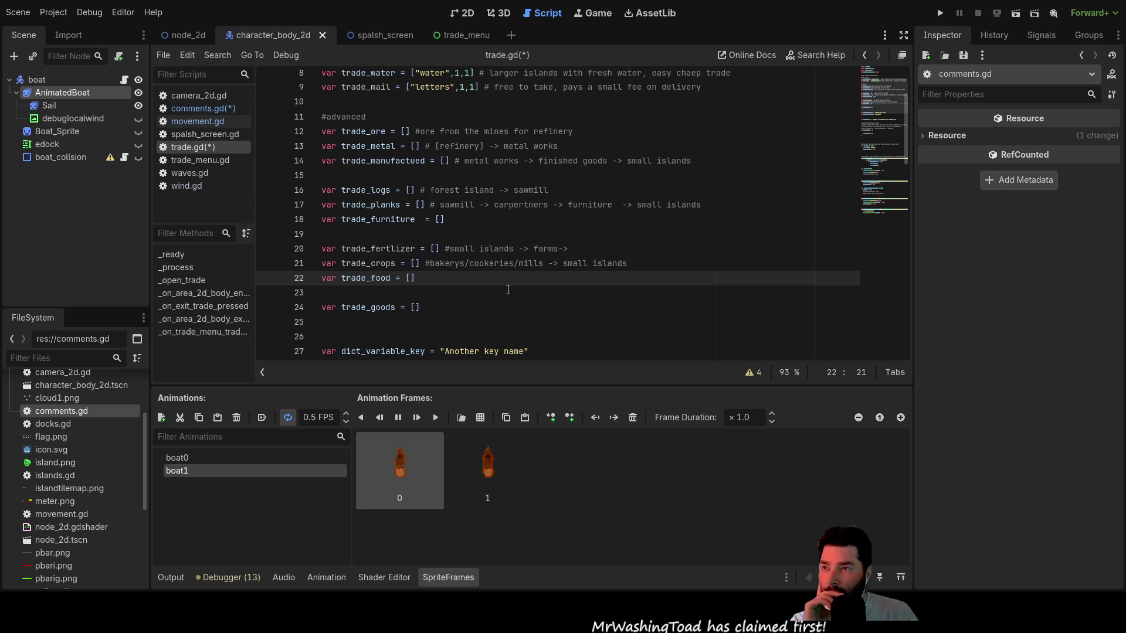
key(Up)
key(Left)
key(Left)
key(Left)
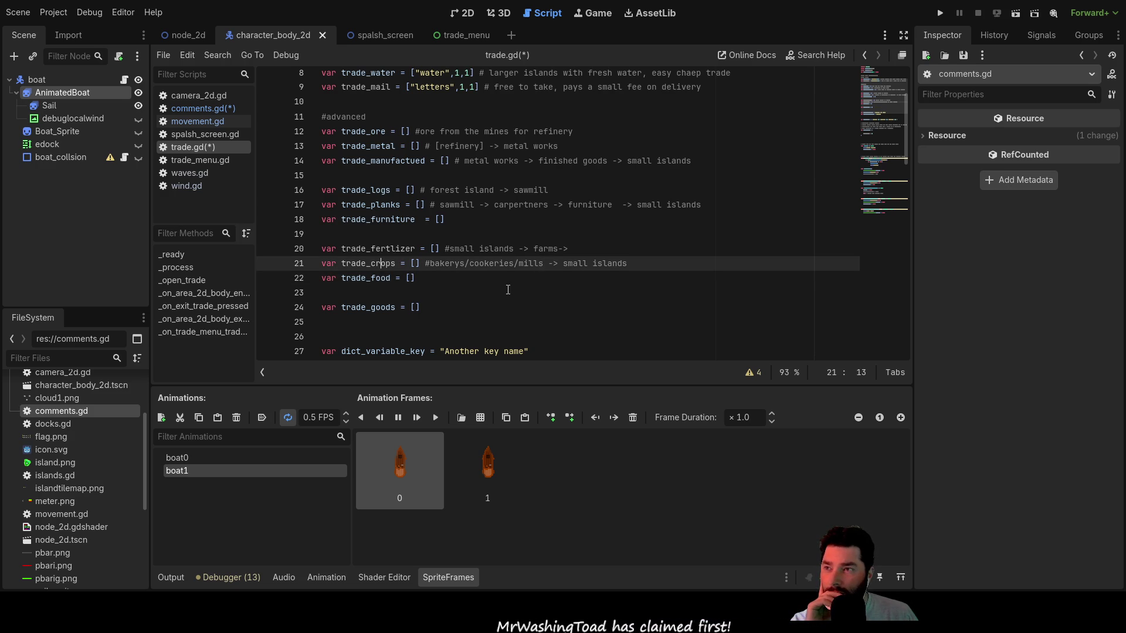
key(Down)
key(Left)
key(Left)
key(Left)
key(Up)
key(Up)
key(Down)
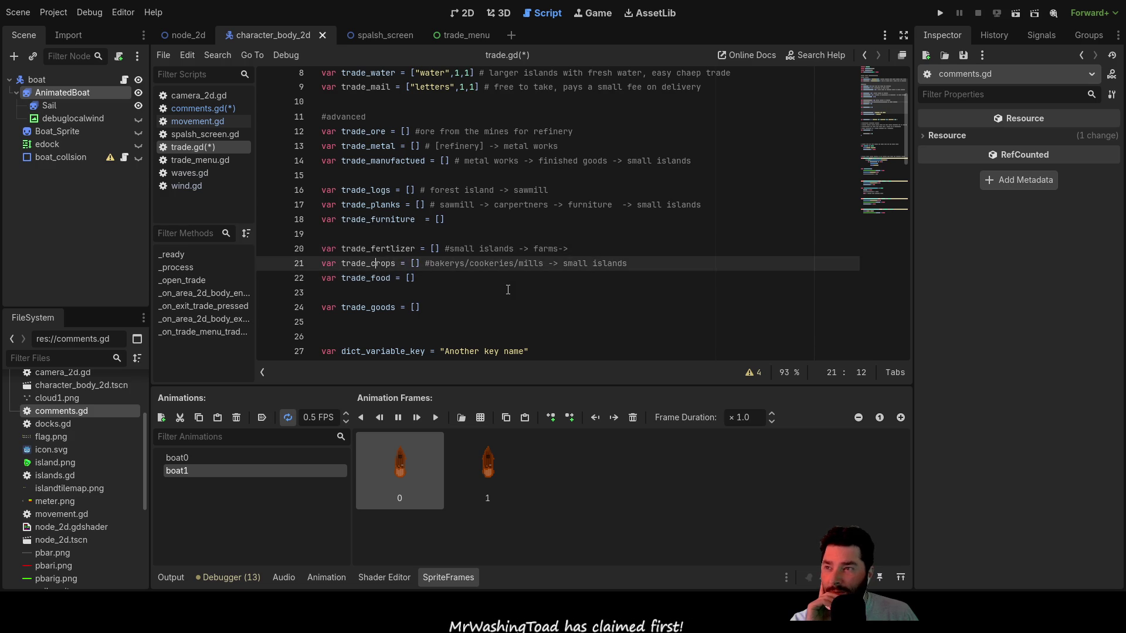
key(Down)
key(Up)
key(Up)
key(Down)
key(Down)
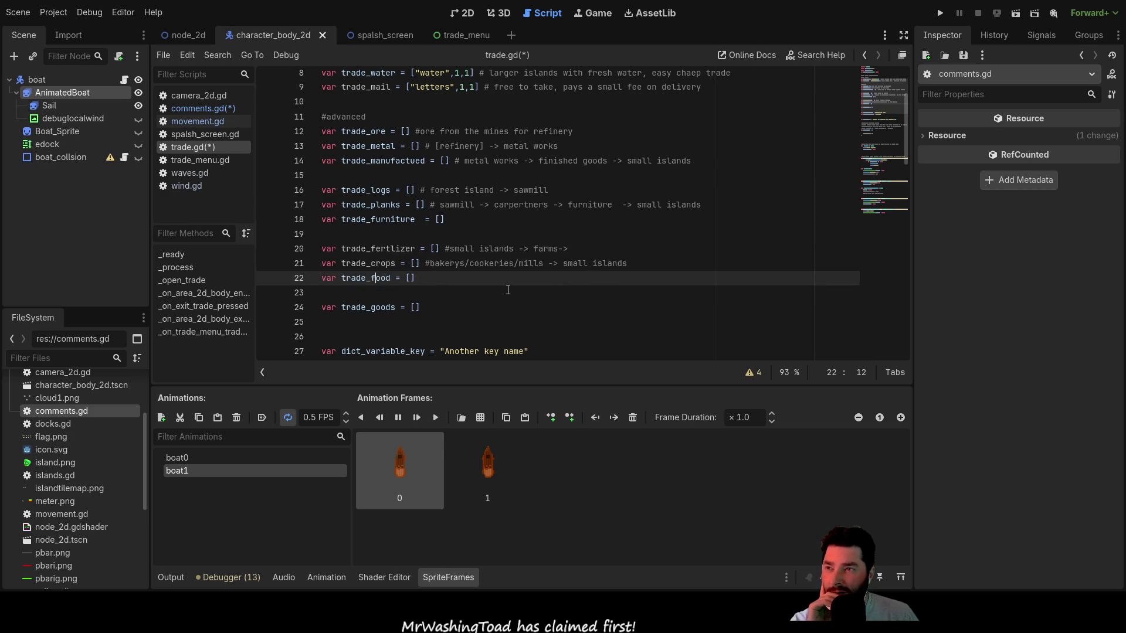
key(Up)
key(Up)
key(Down)
key(Down)
key(Down)
key(Up)
key(Up)
key(Up)
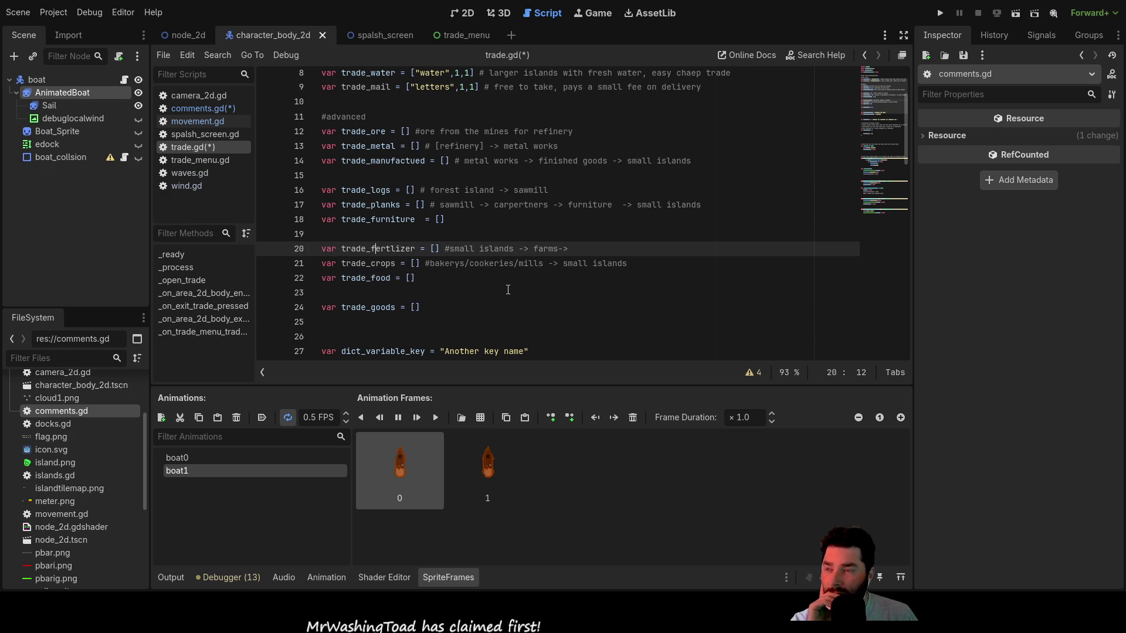
- Move to the empty line directly above trade_goods
key(Down)
key(Down)
key(Down)
key(Up)
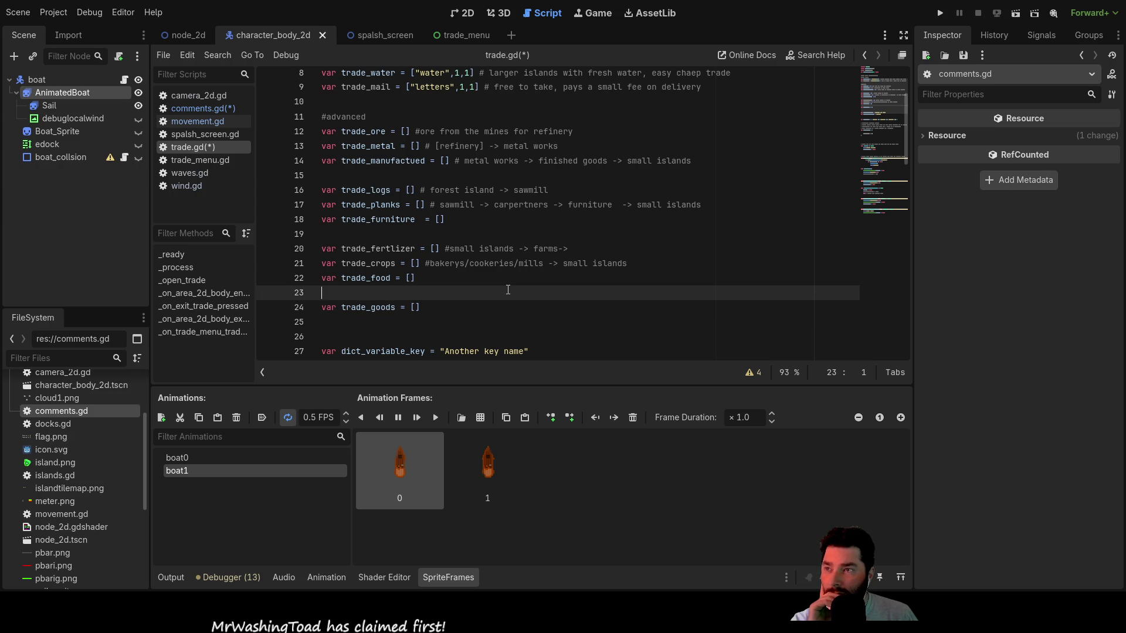
key(Down)
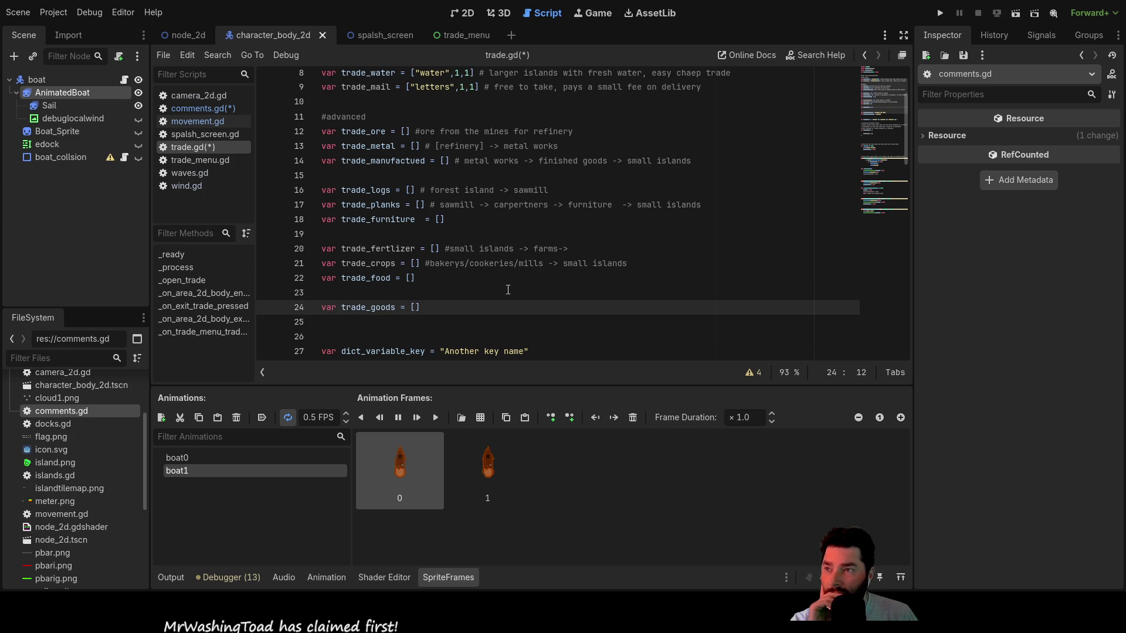
key(Up)
- Adjust the blank lines above trade_goods, removing a surplus one, then return up the script
key(Return)
key(Return)
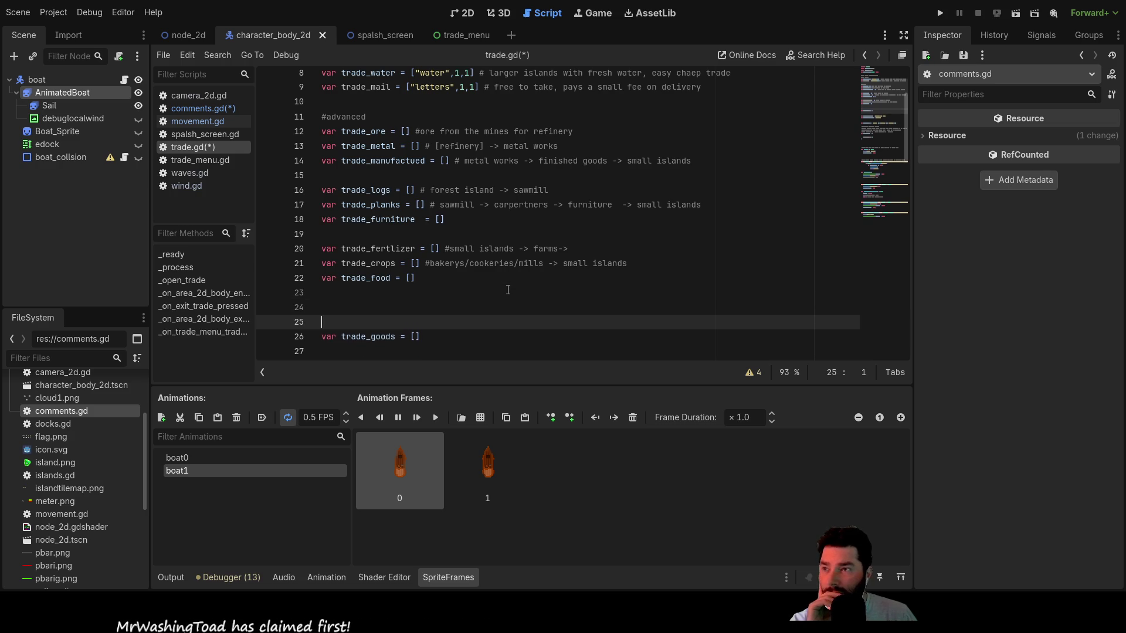
key(Down)
key(Down)
key(Down)
key(BackSpace)
key(Down)
key(Down)
key(Down)
key(Up)
key(Up)
key(Up)
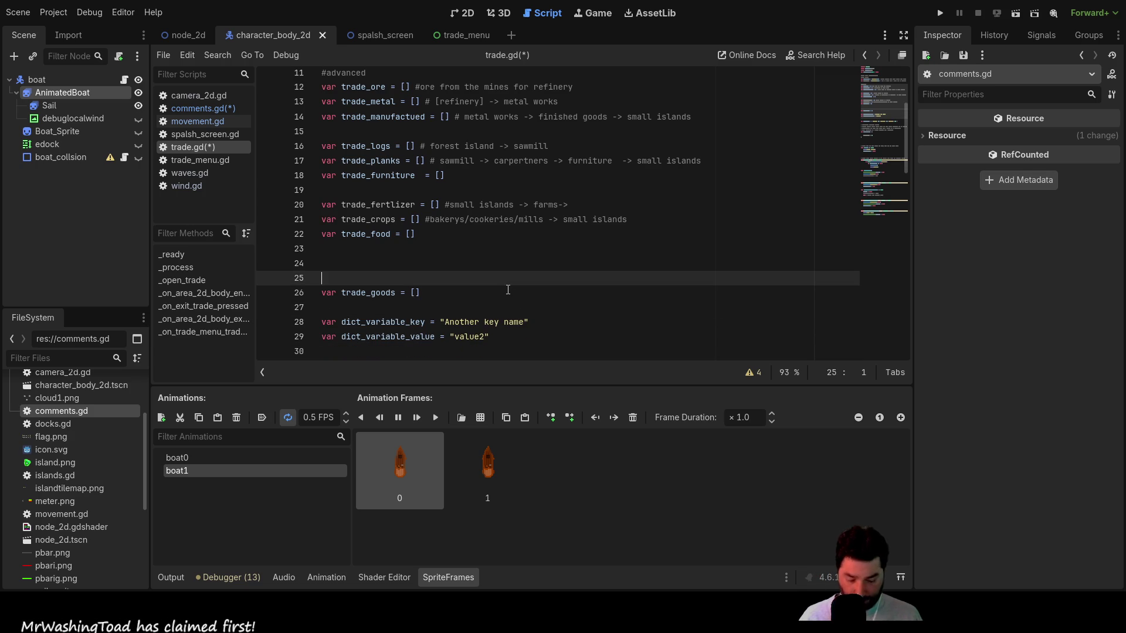
key(Down)
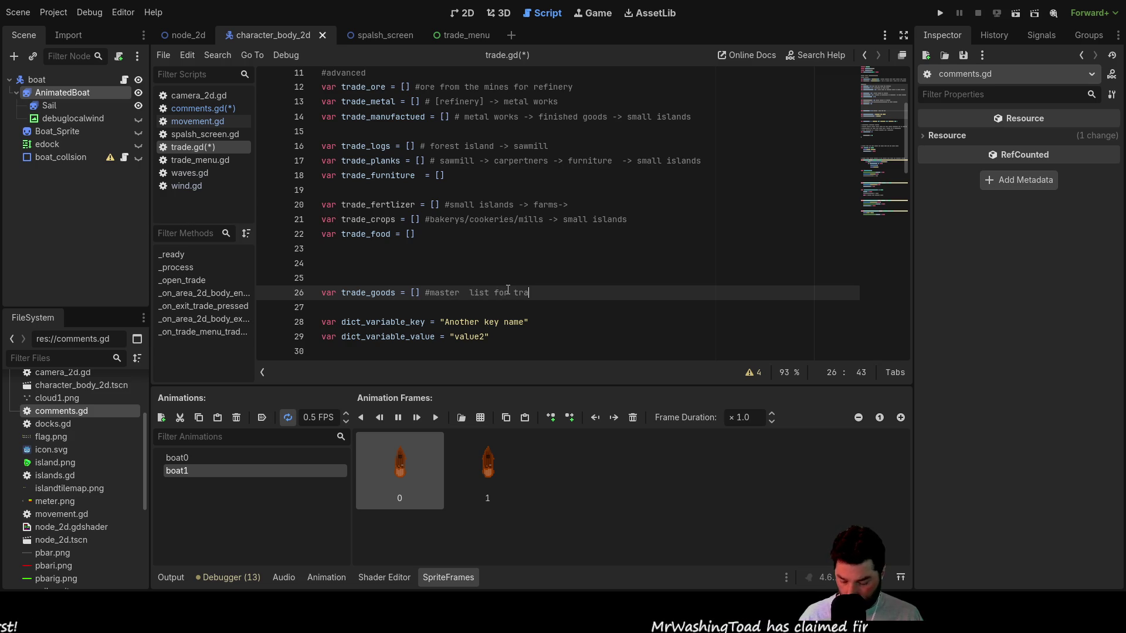
key(Up)
key(Up)
key(Up)
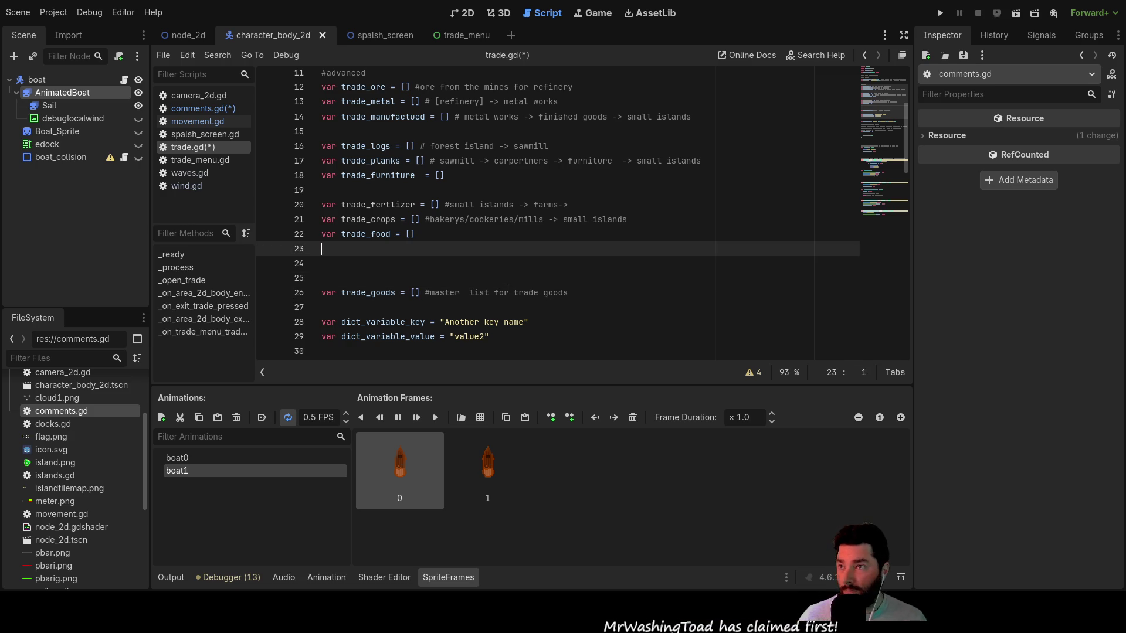
key(Down)
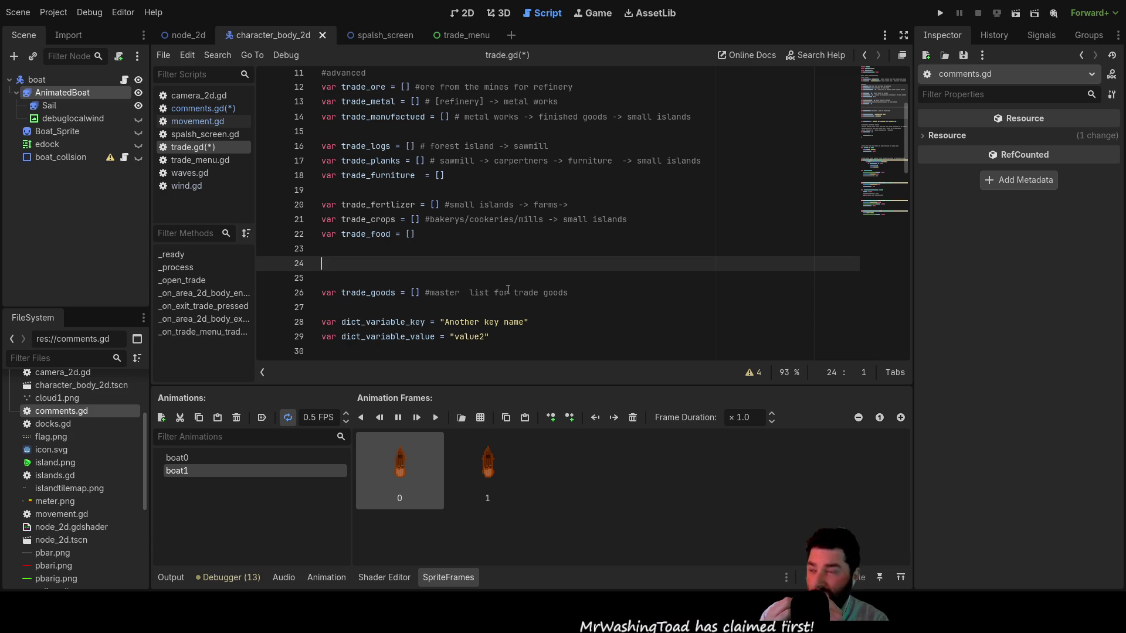
key(Up)
key(Up)
key(Up)
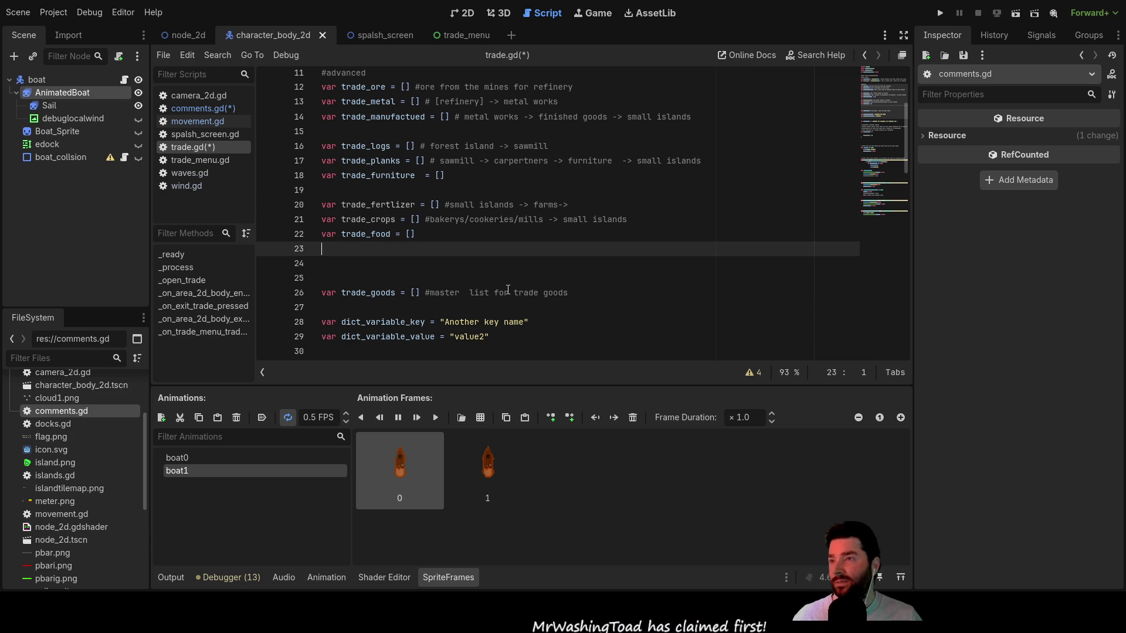
key(End)
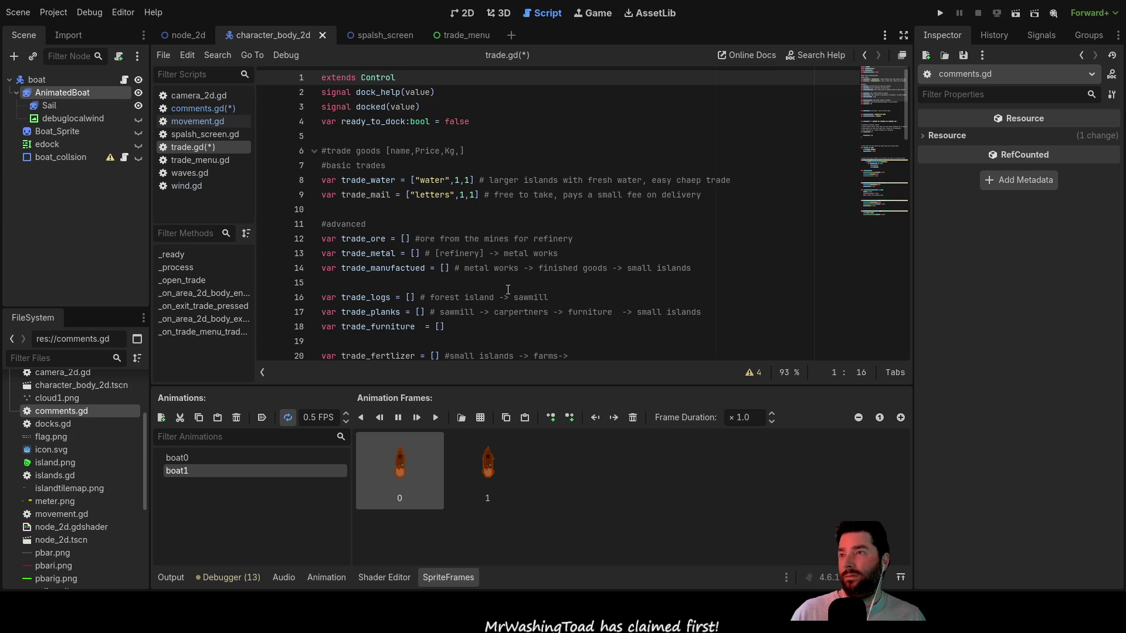
key(Down)
key(Down)
key(Down)
key(End)
key(Down)
key(Down)
key(Down)
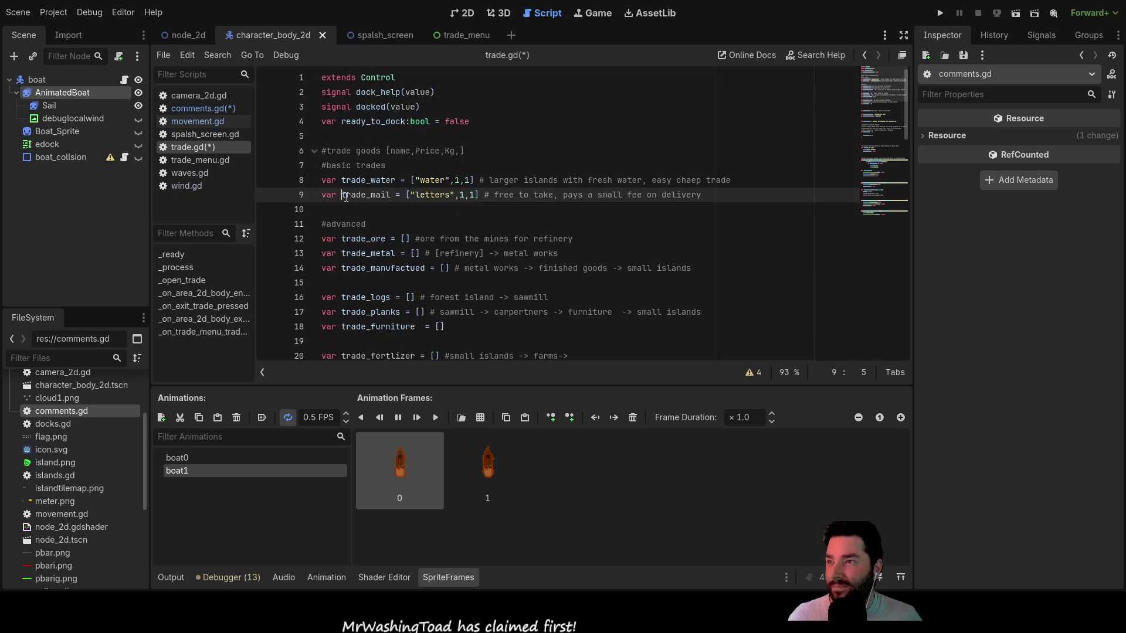
drag(342, 197, 357, 197)
key(Right)
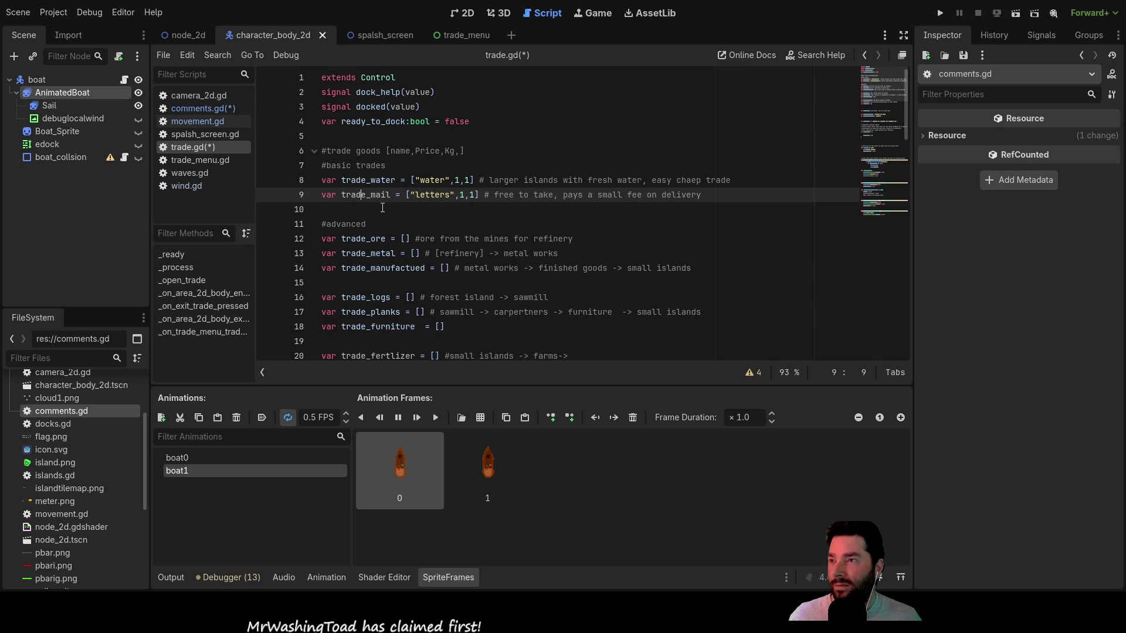
key(ctrl+Right)
key(shift+Left)
key(shift+Left)
key(shift+Left)
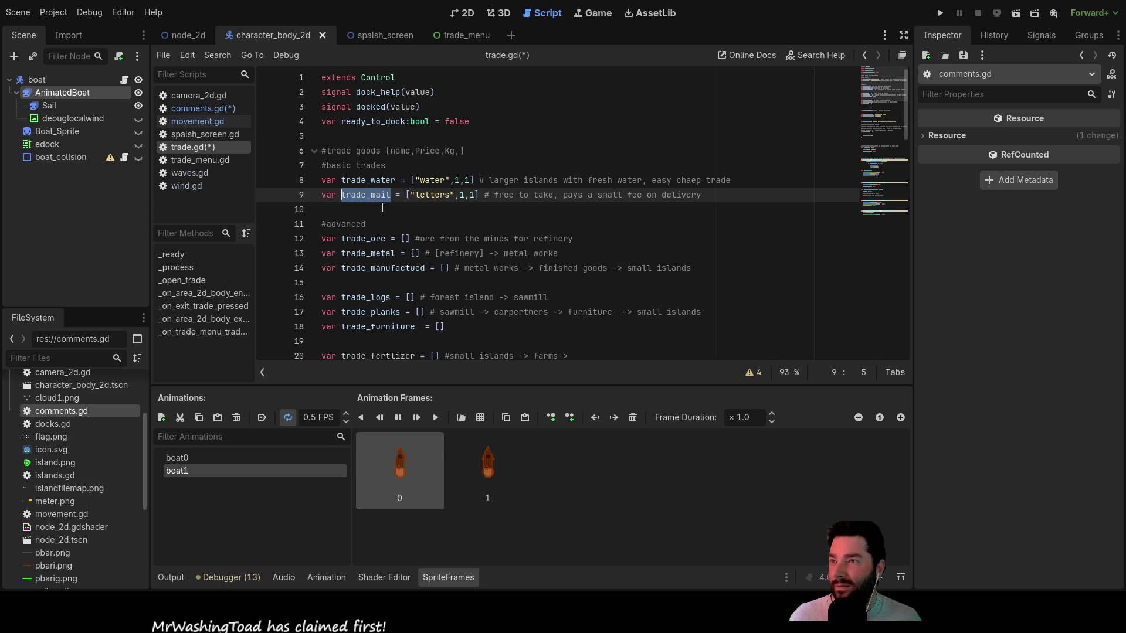
scroll(434, 264, down, 3)
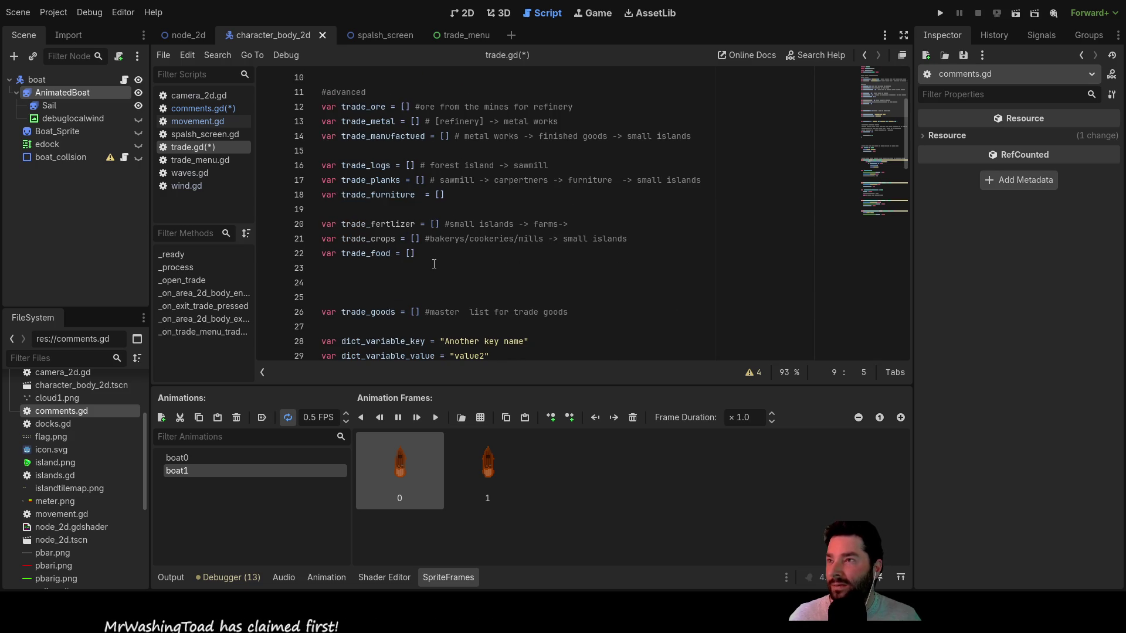
scroll(434, 263, up, 3)
scroll(437, 215, down, 1)
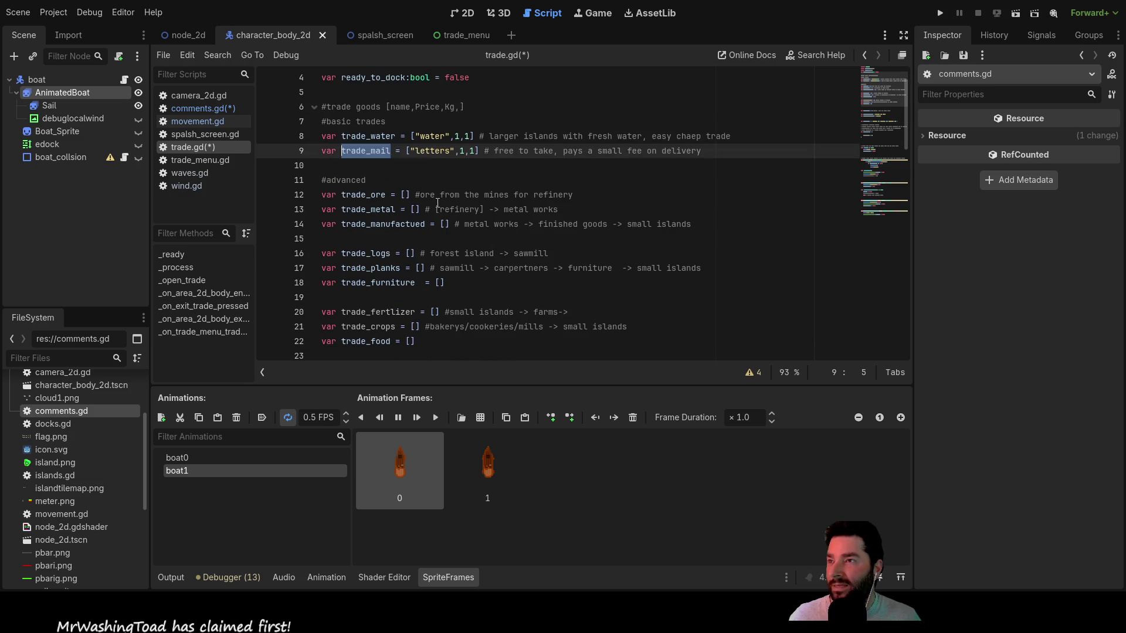
click(437, 196)
click(368, 152)
double_click(369, 152)
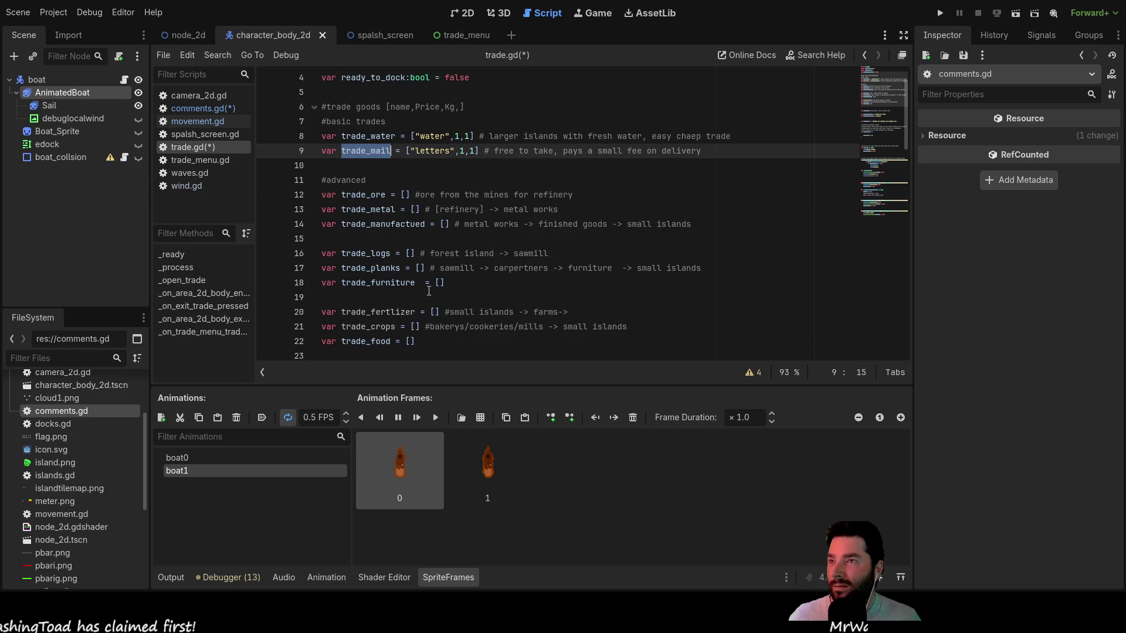
- Look over trade.gd and place the caret on the blank line after trade_mail
click(375, 165)
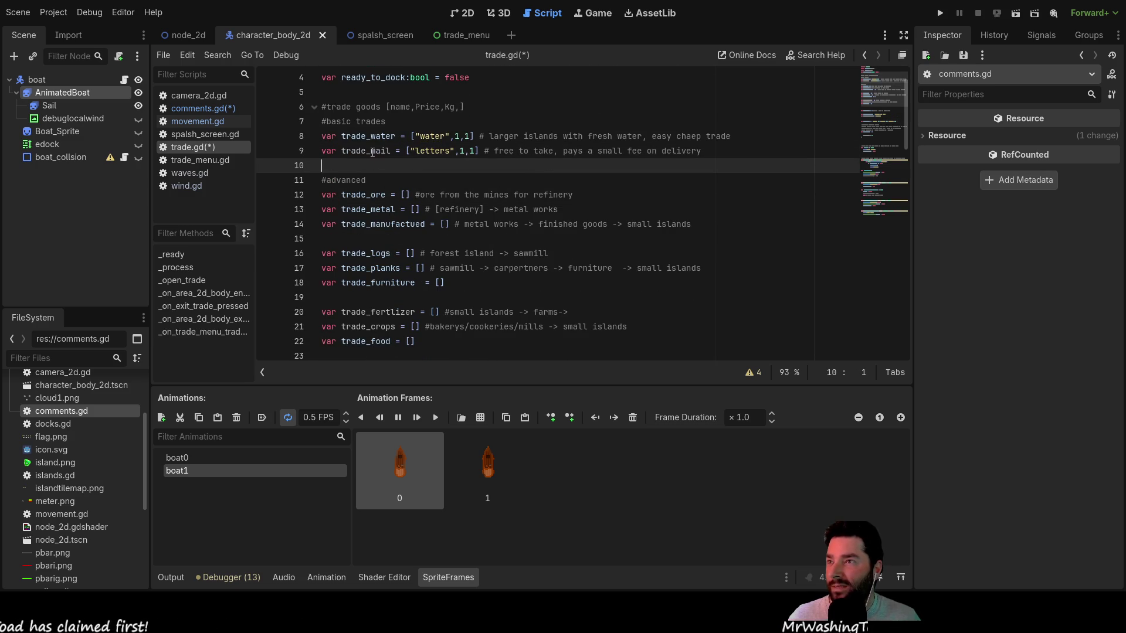
scroll(391, 251, down, 3)
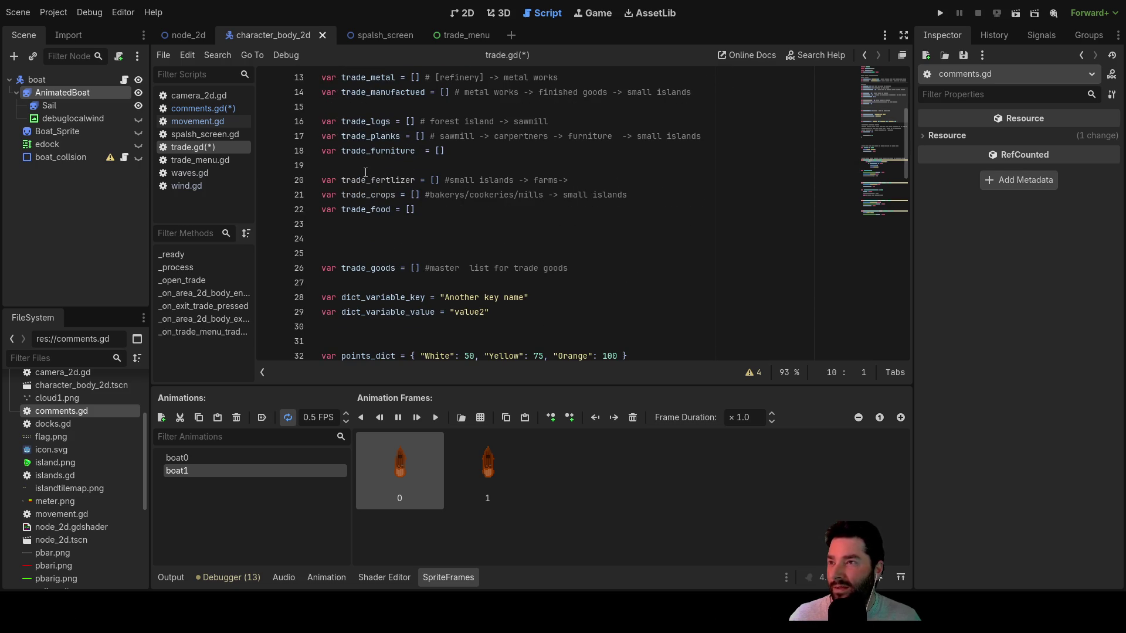
scroll(378, 208, up, 3)
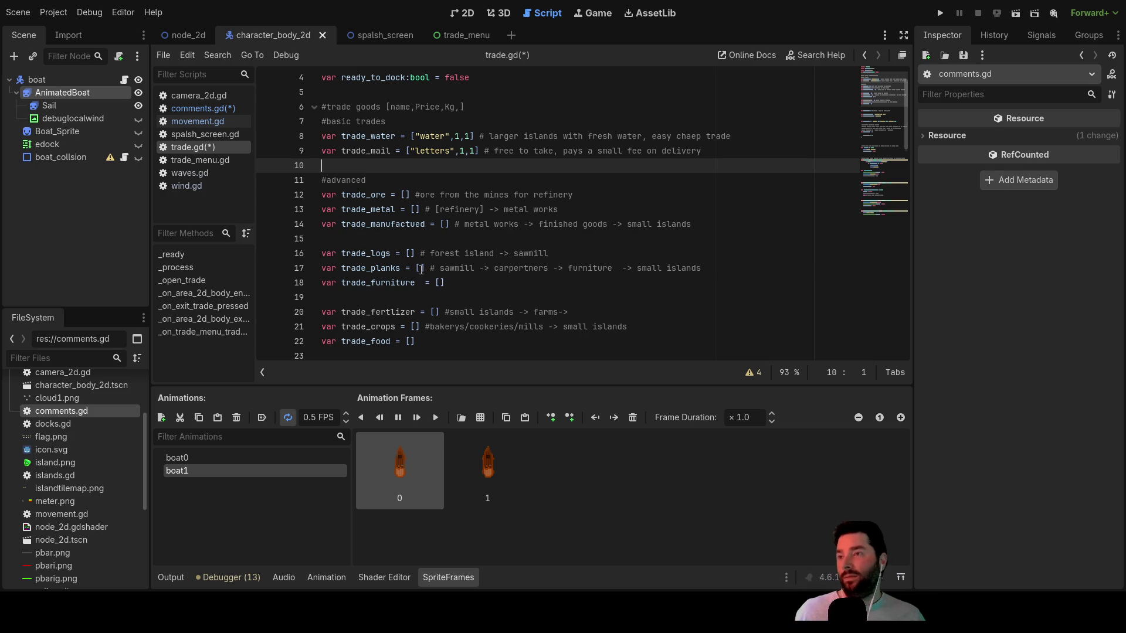
scroll(414, 278, down, 3)
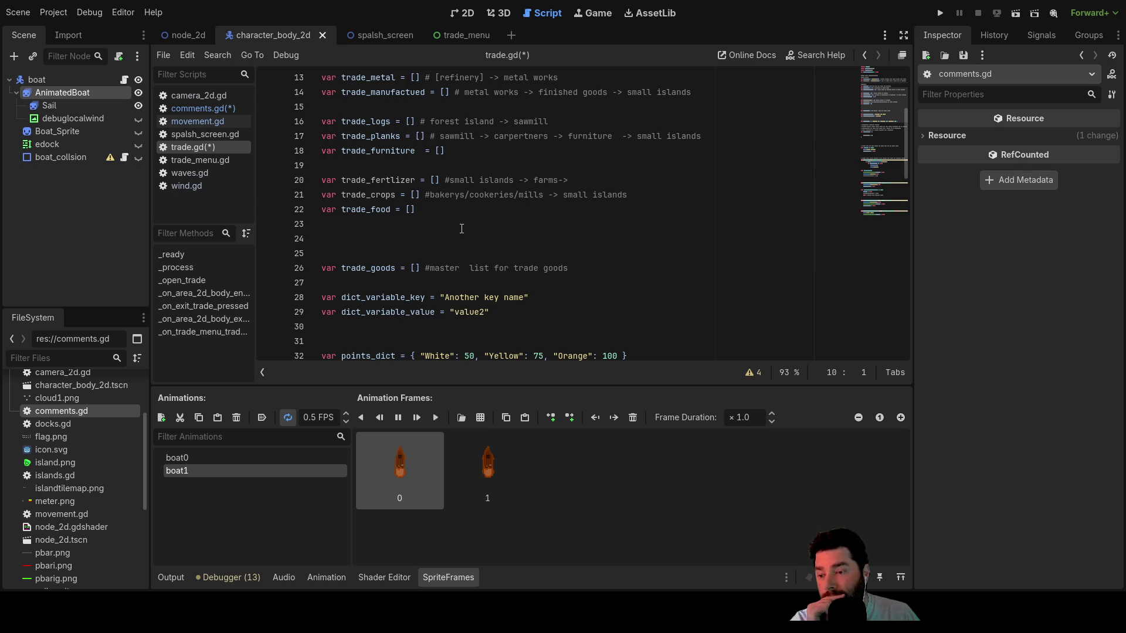
scroll(462, 228, up, 2)
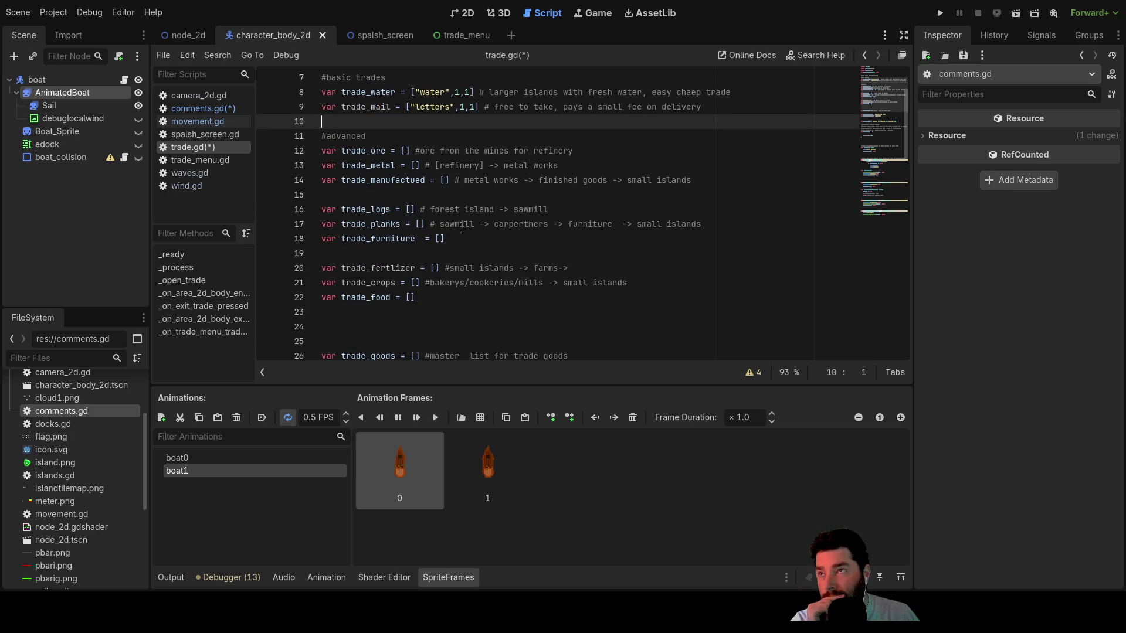
scroll(475, 273, down, 1)
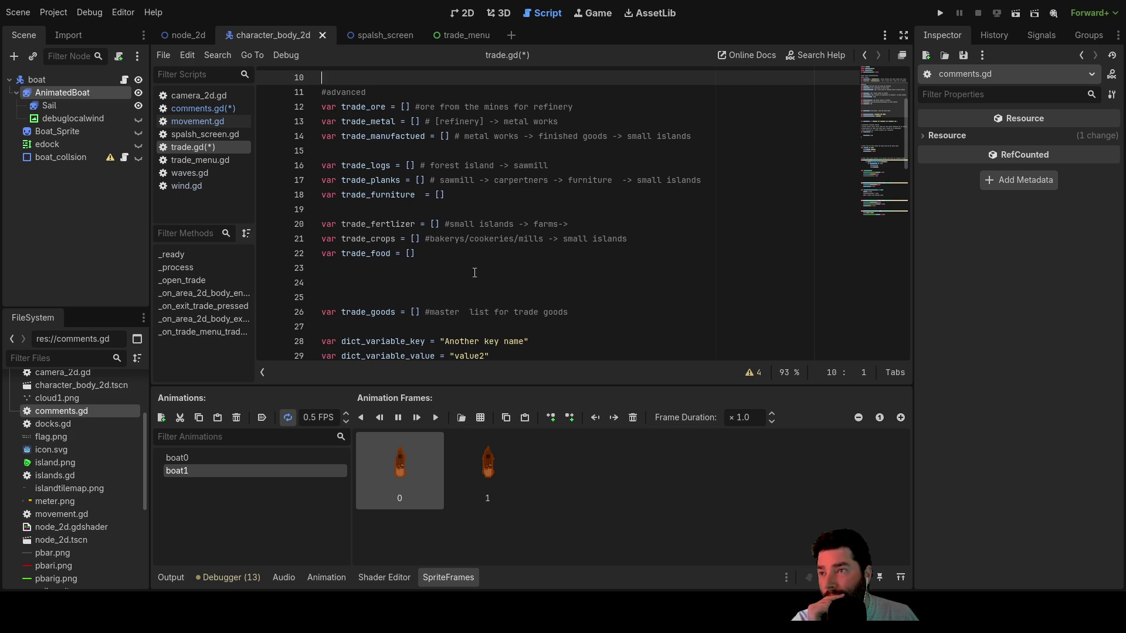
scroll(475, 272, down, 1)
click(460, 239)
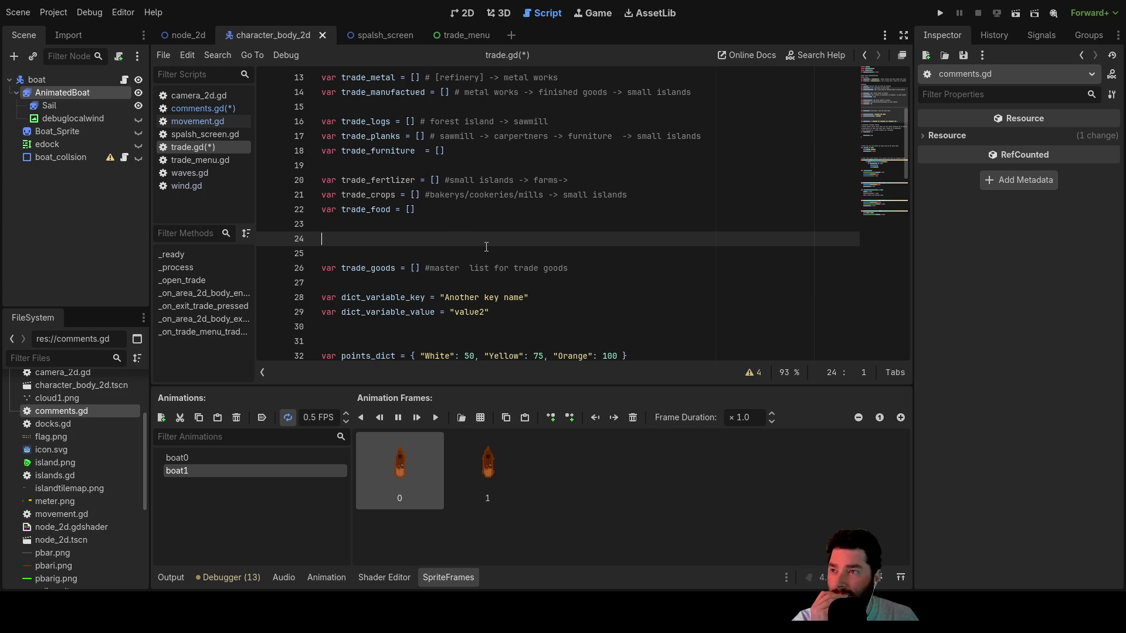
scroll(486, 247, up, 2)
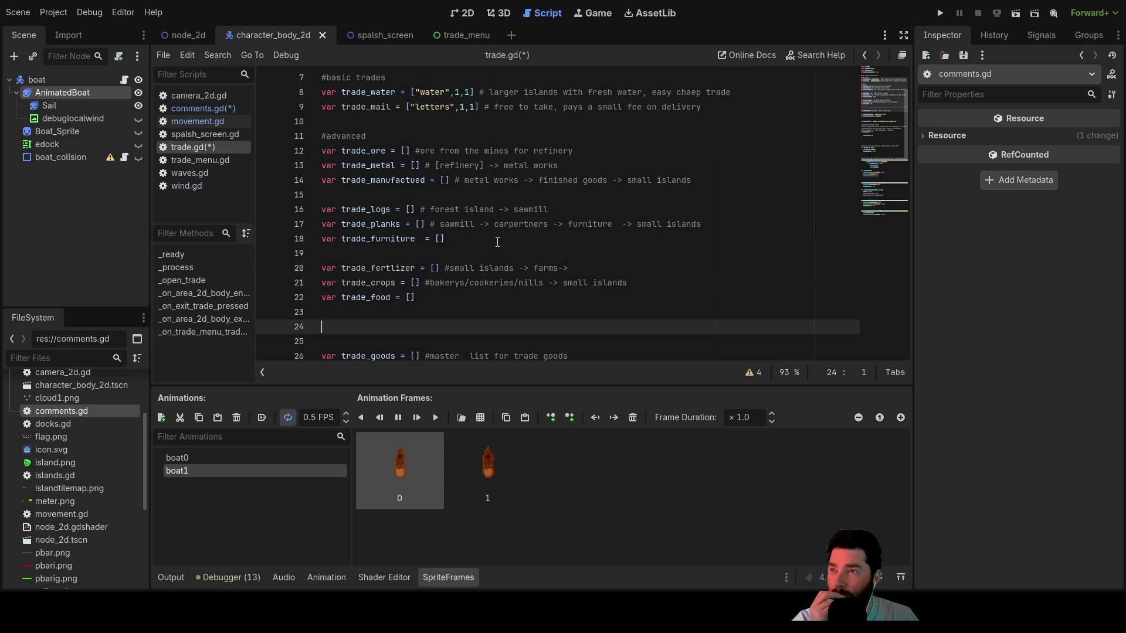
scroll(497, 243, down, 2)
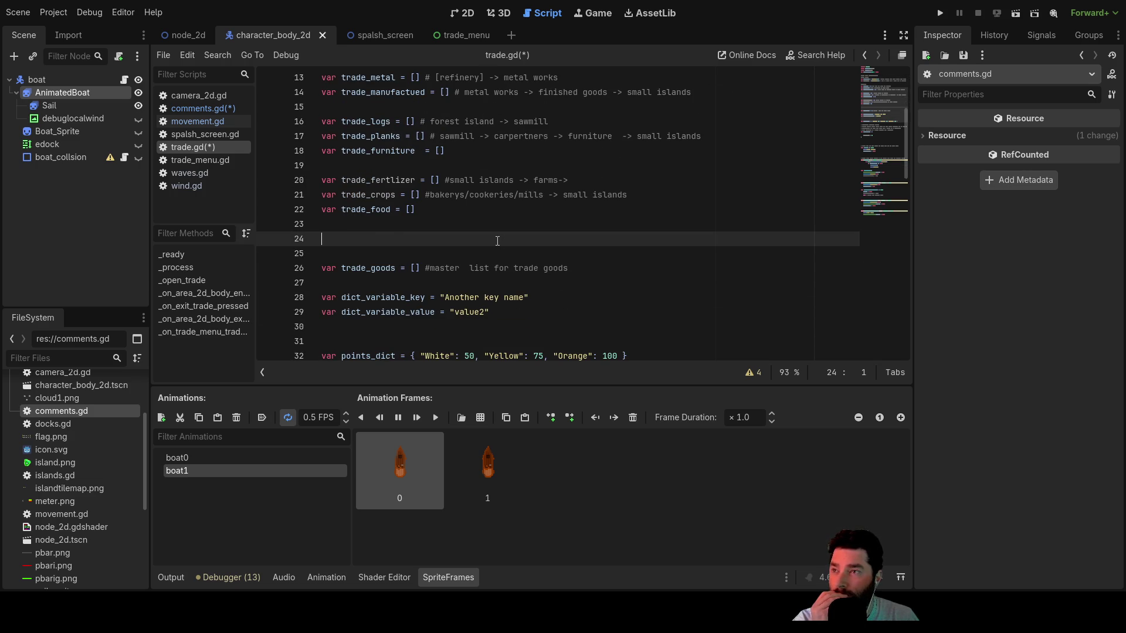
scroll(497, 241, up, 3)
click(339, 159)
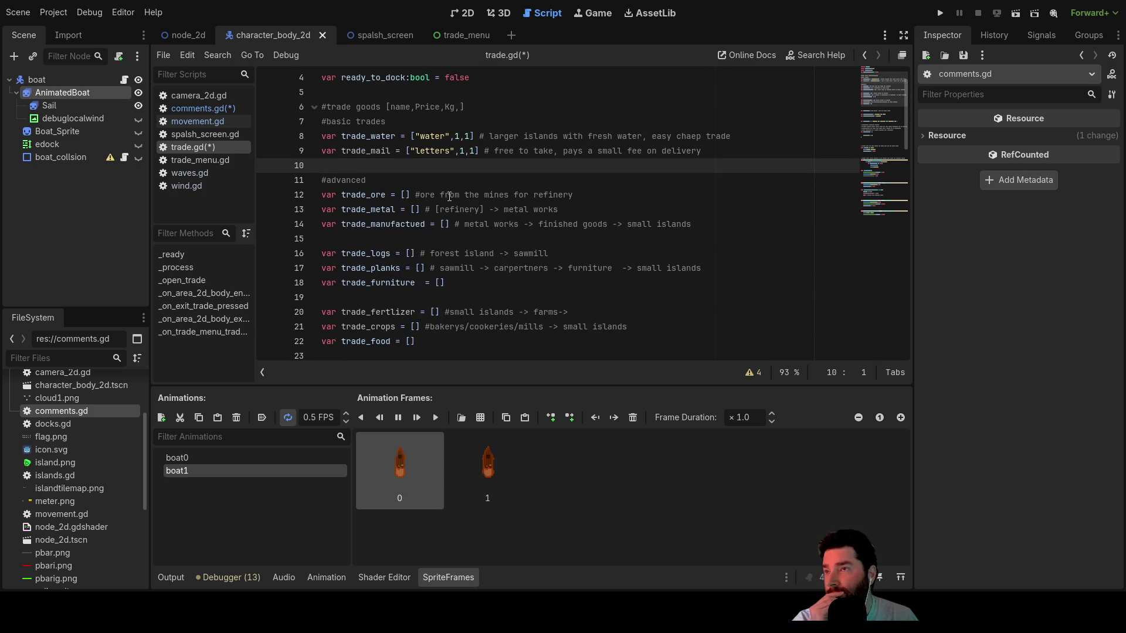
- Add the commented placeholder '#var trade_passangers ?' on a new line below trade_mail
key(Return)
key(Up)
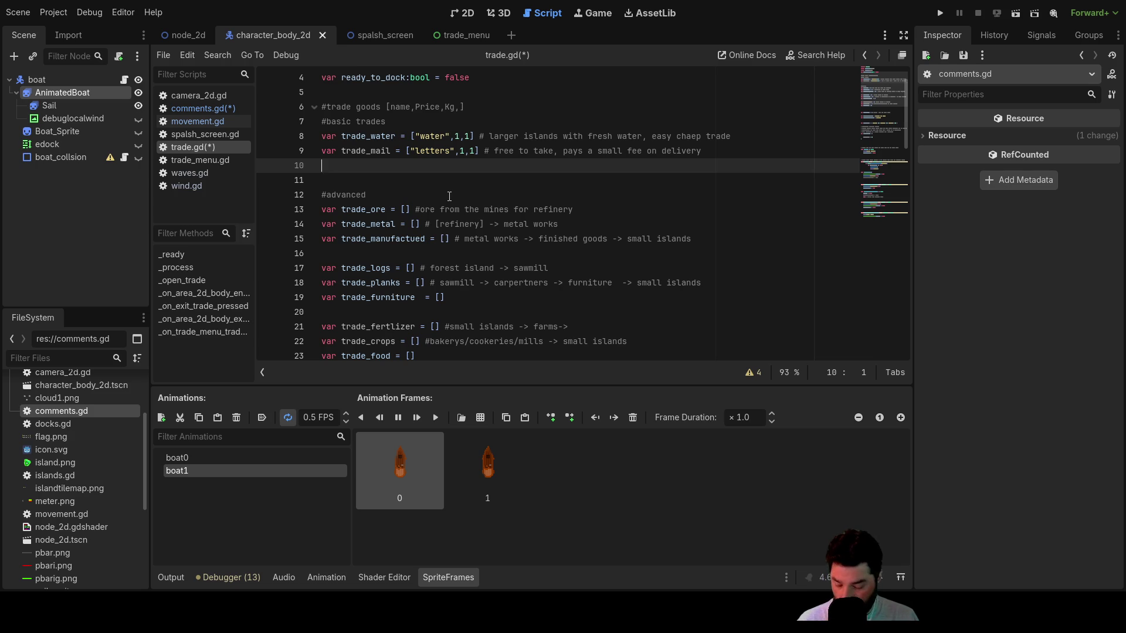
text(var trade)
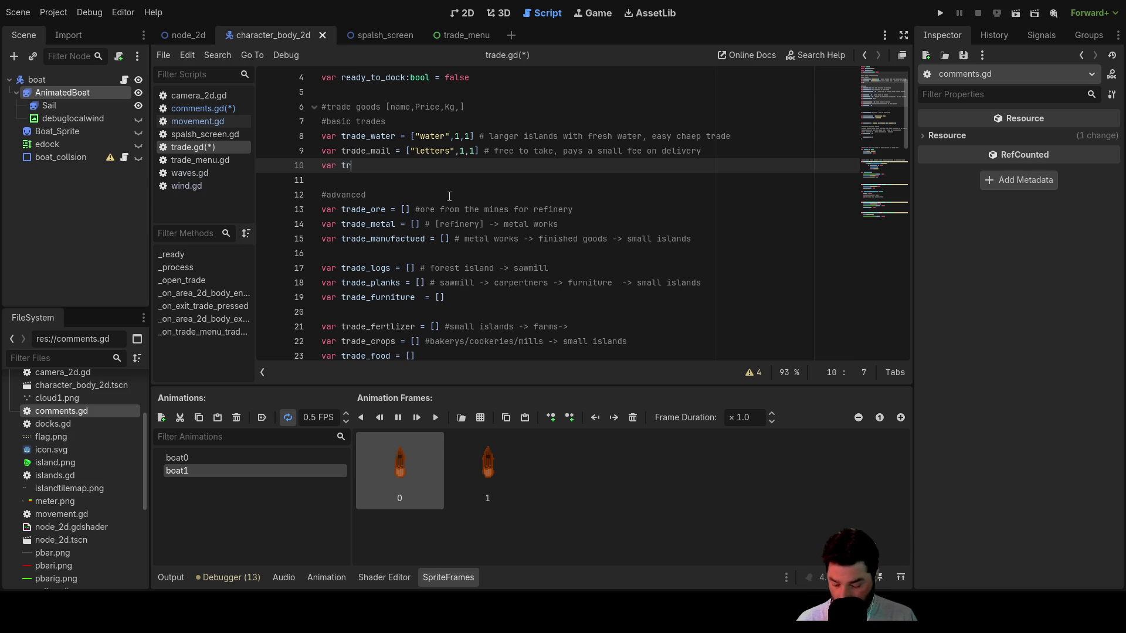
text(_passanger)
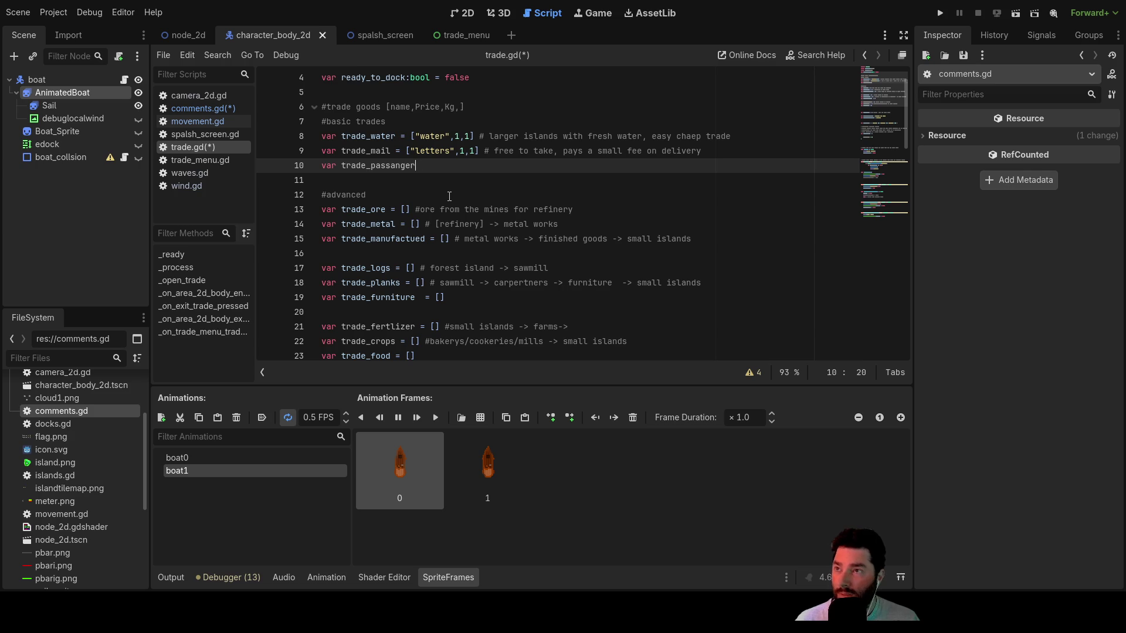
key(Left)
key(Left)
key(Left)
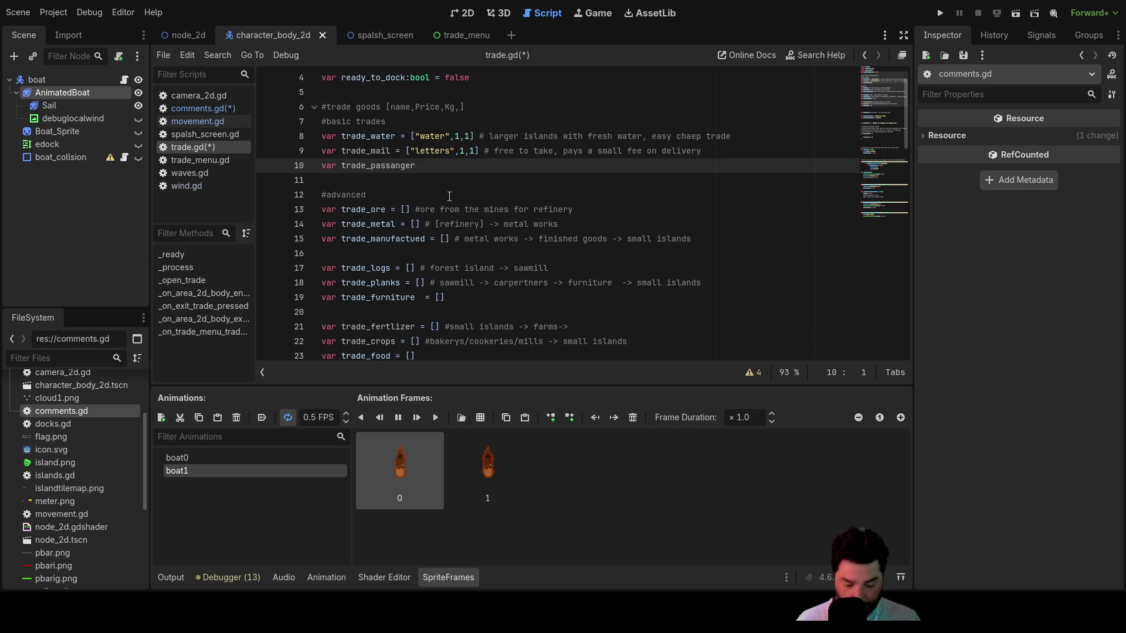
text(#)
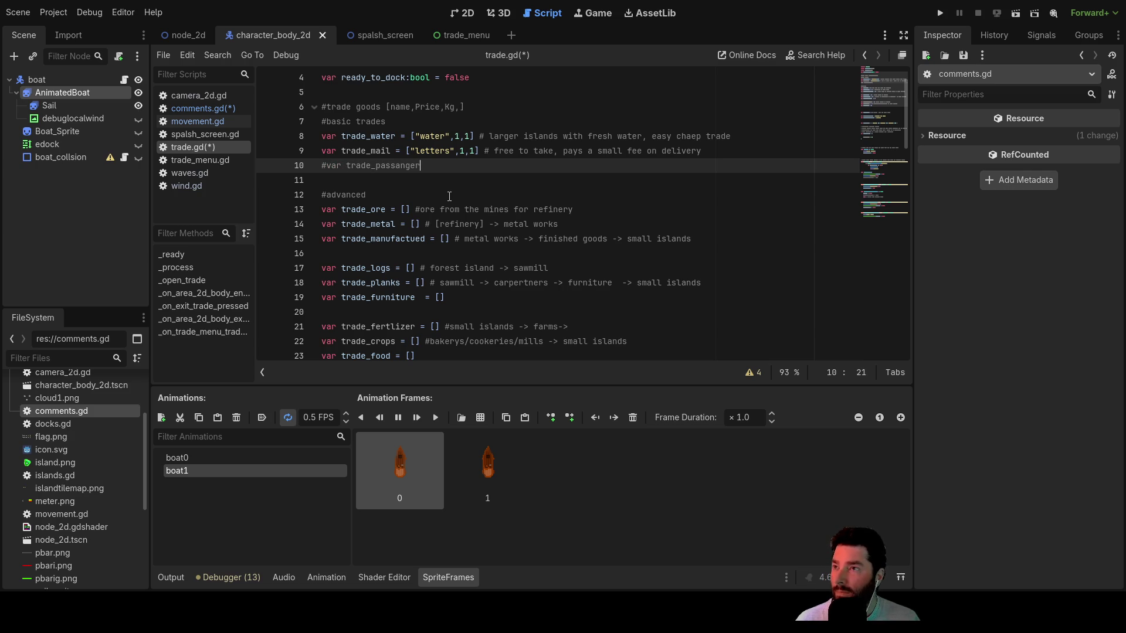
text(?)
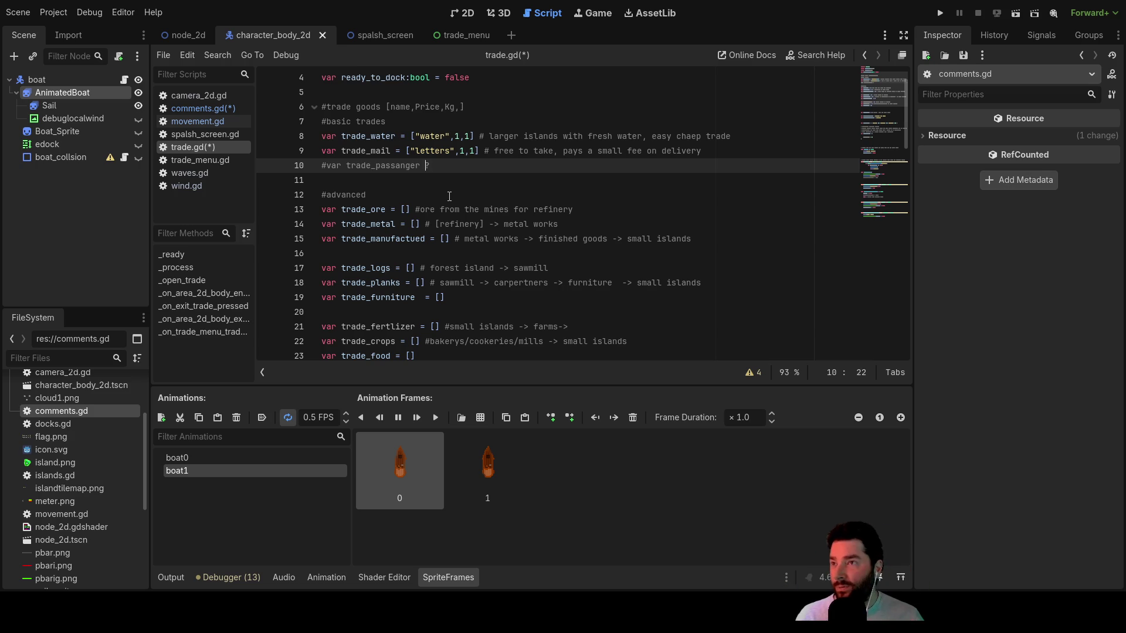
key(Left)
text(s)
key(Down)
key(Down)
key(Down)
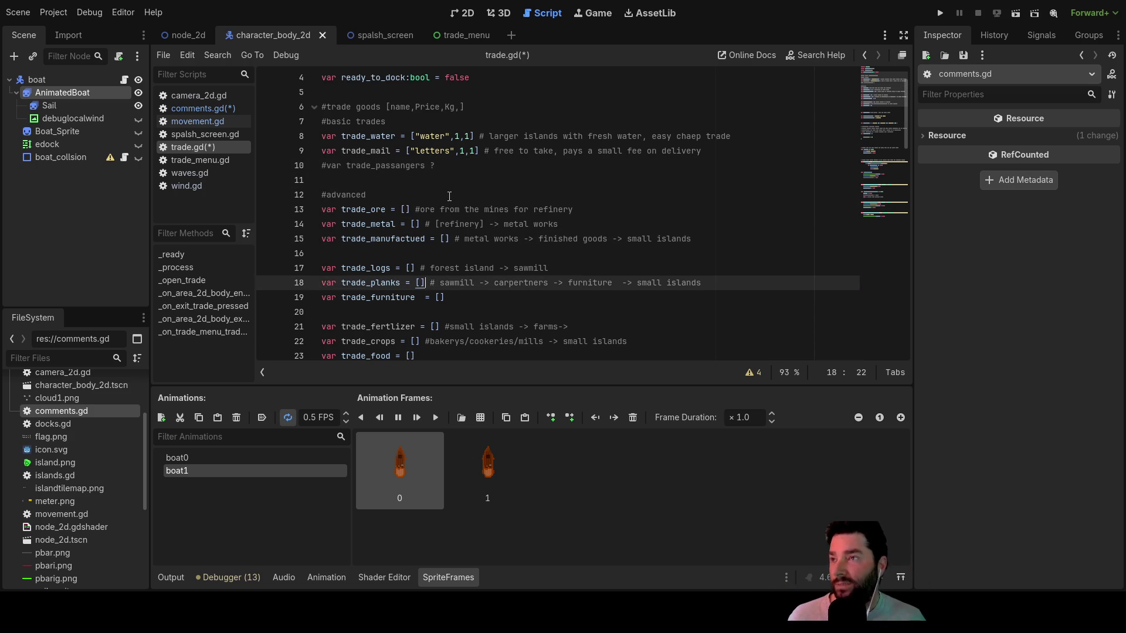
key(Up)
key(Up)
key(Up)
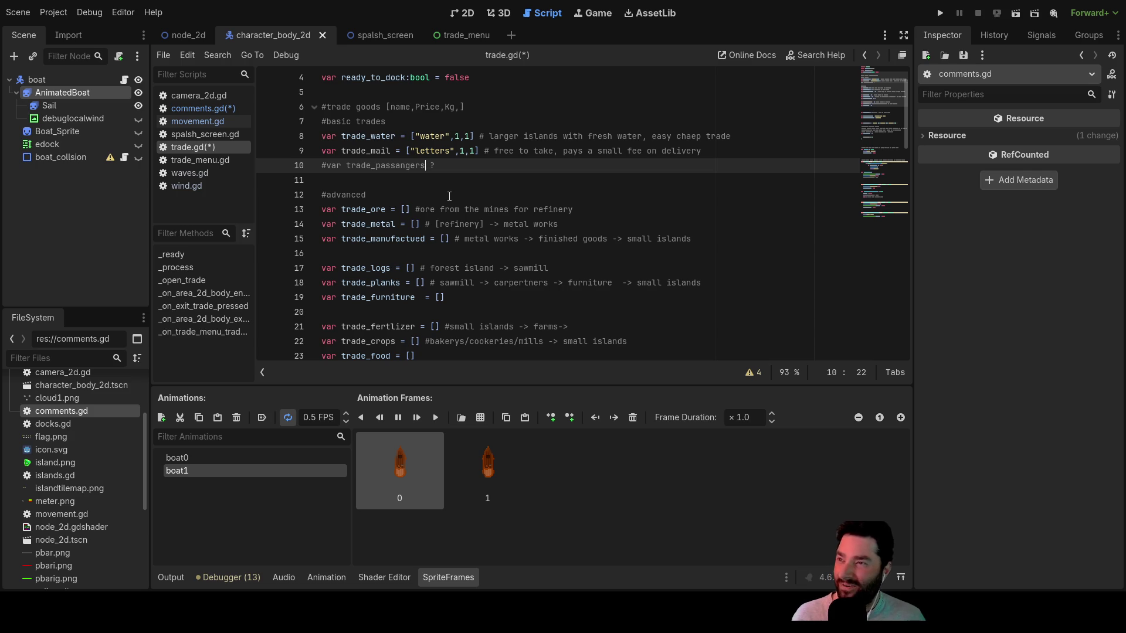
key(Down)
key(Down)
key(Down)
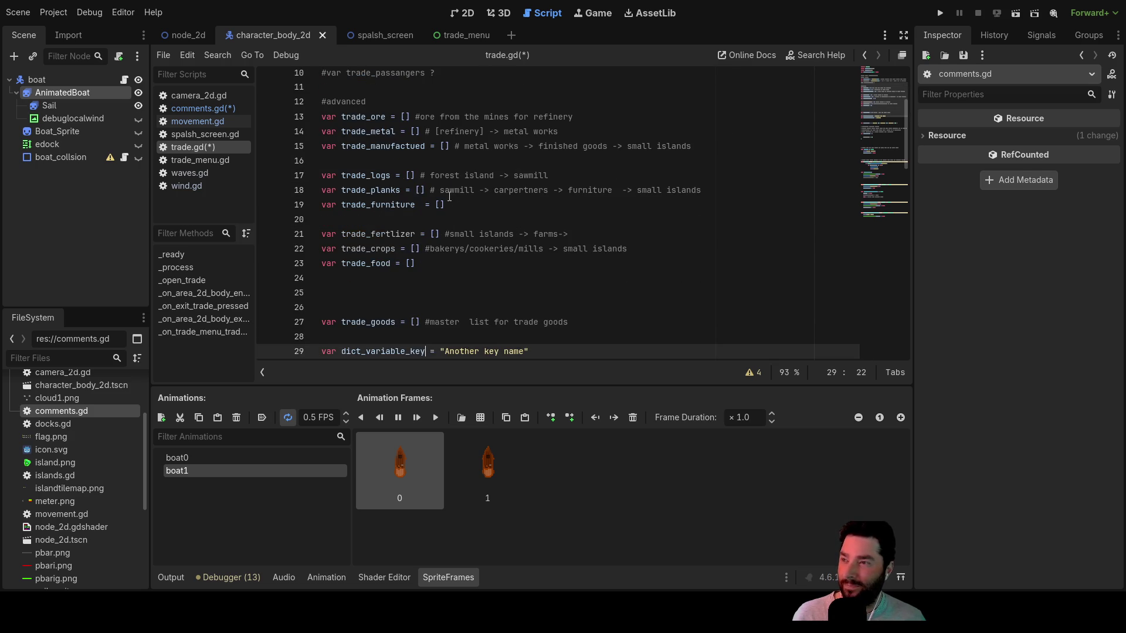
- Declare var trade_wool = [] on the blank line below trade_food
key(Down)
key(Down)
key(Down)
key(Up)
key(Up)
key(Up)
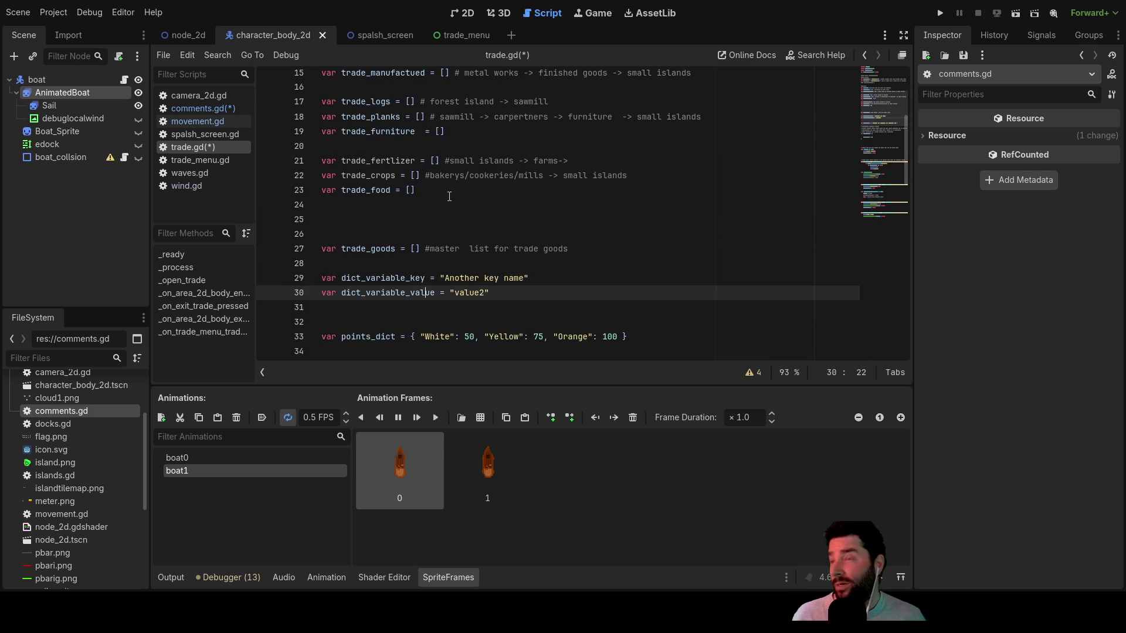
key(Up)
key(Up)
key(Up)
key(Down)
key(Up)
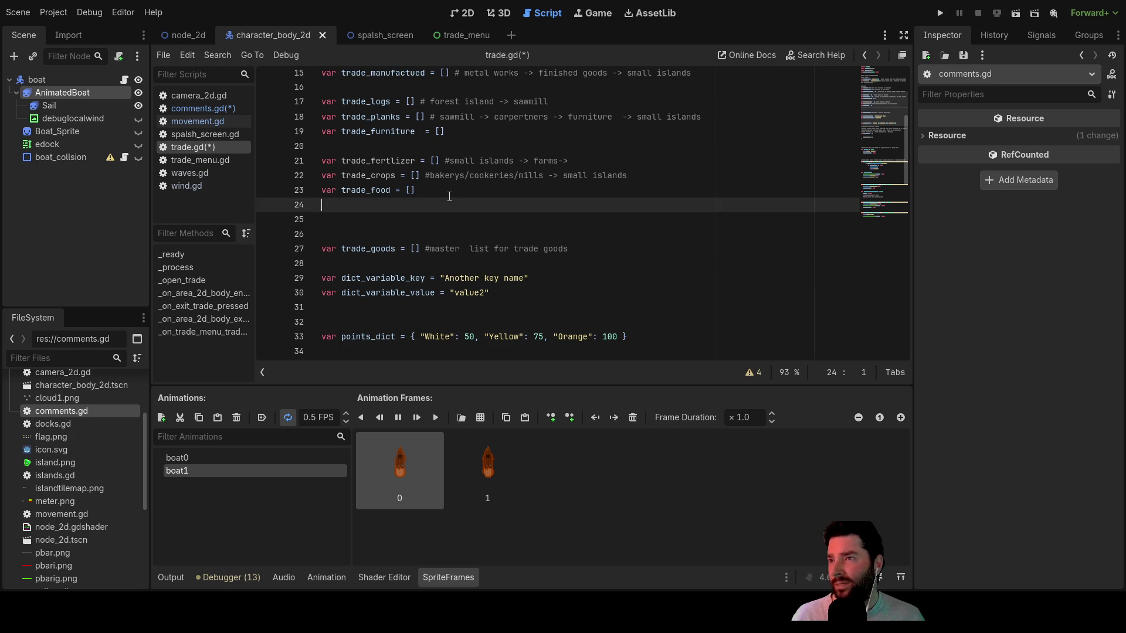
key(Down)
key(Up)
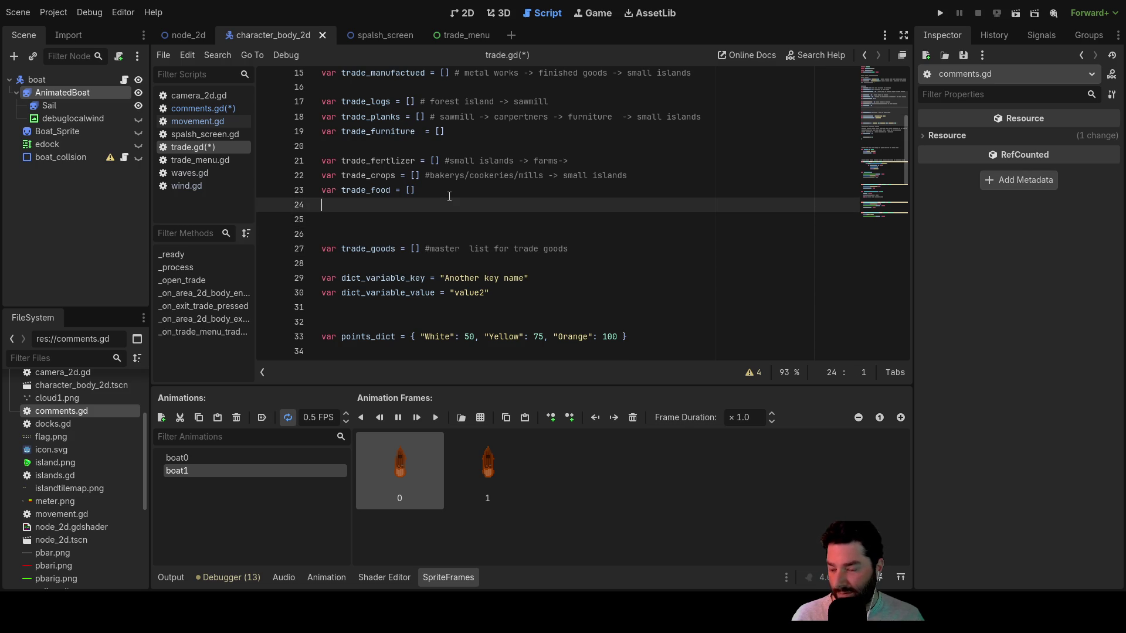
key(Down)
key(Up)
key(Down)
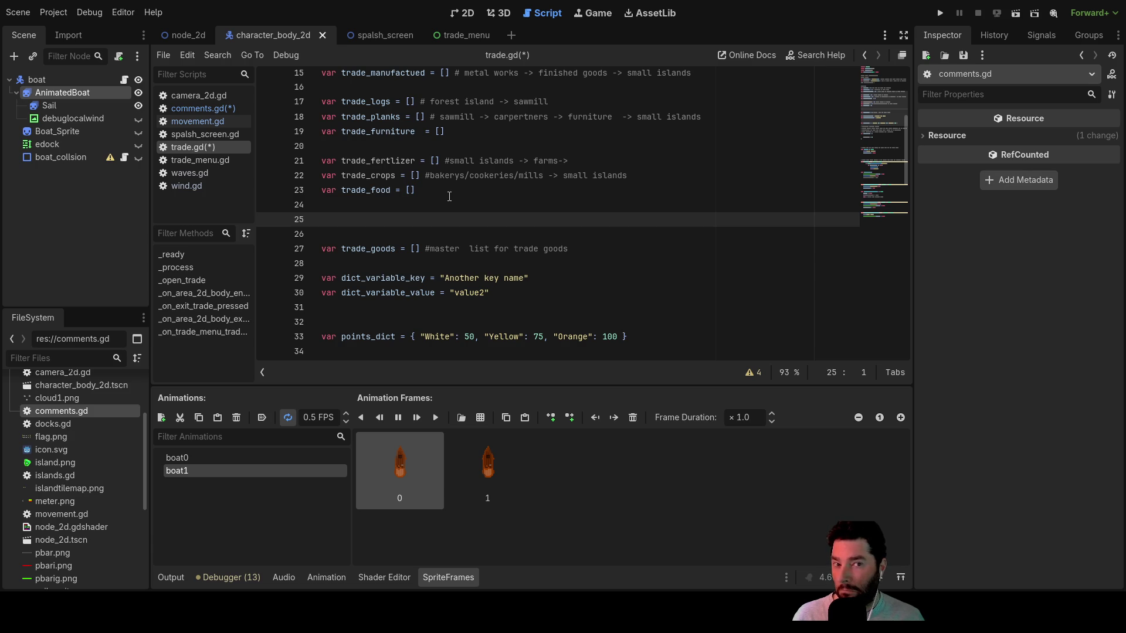
key(Up)
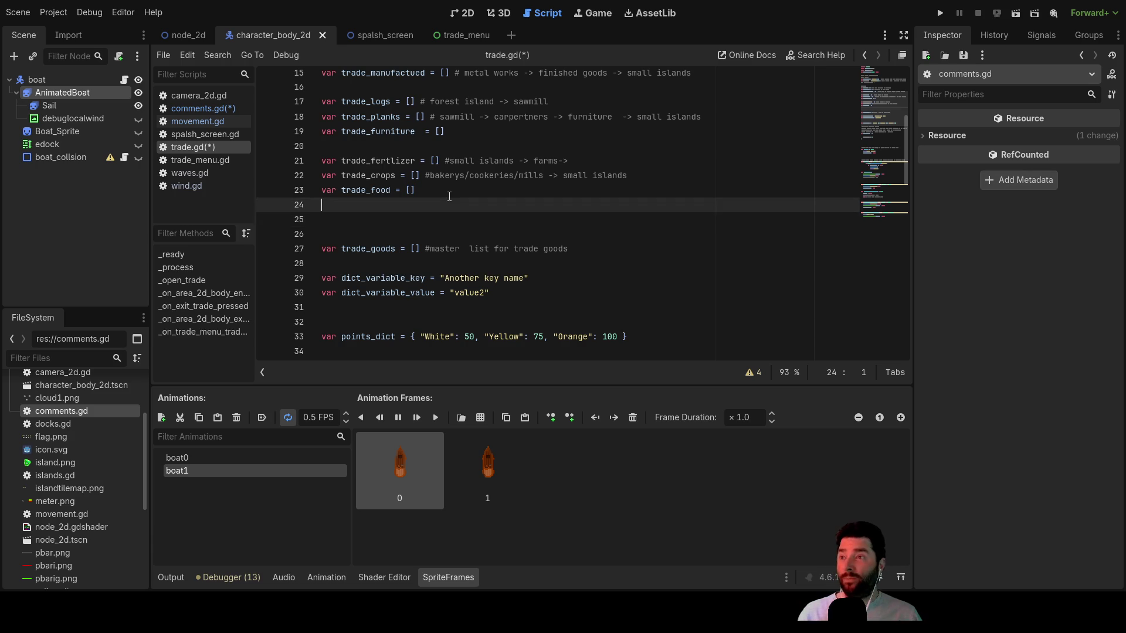
key(Down)
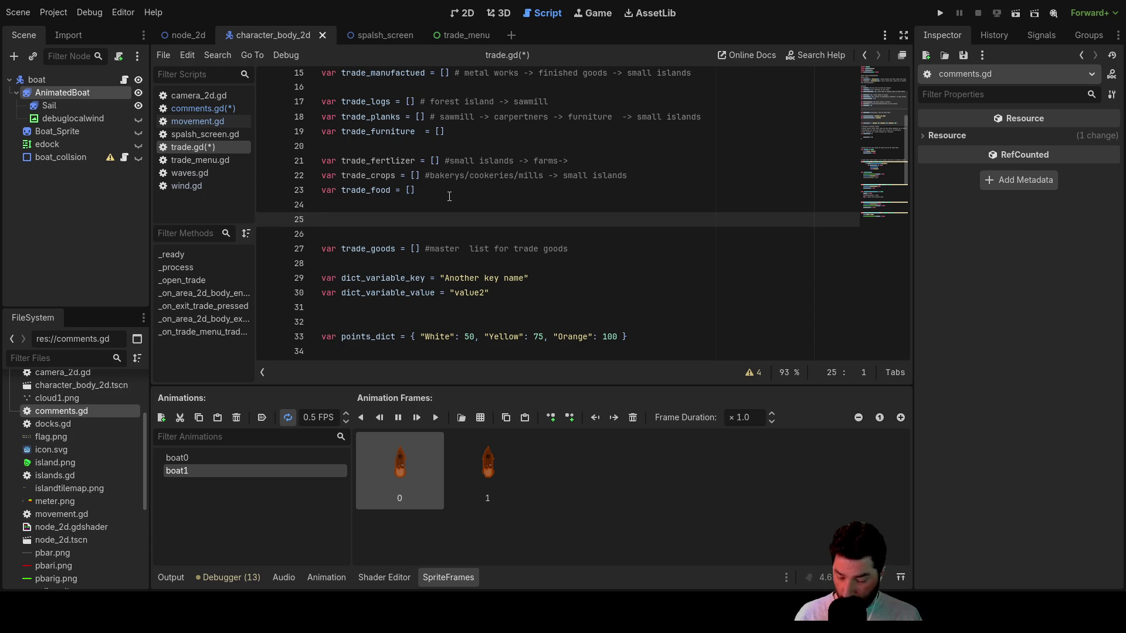
text(var )
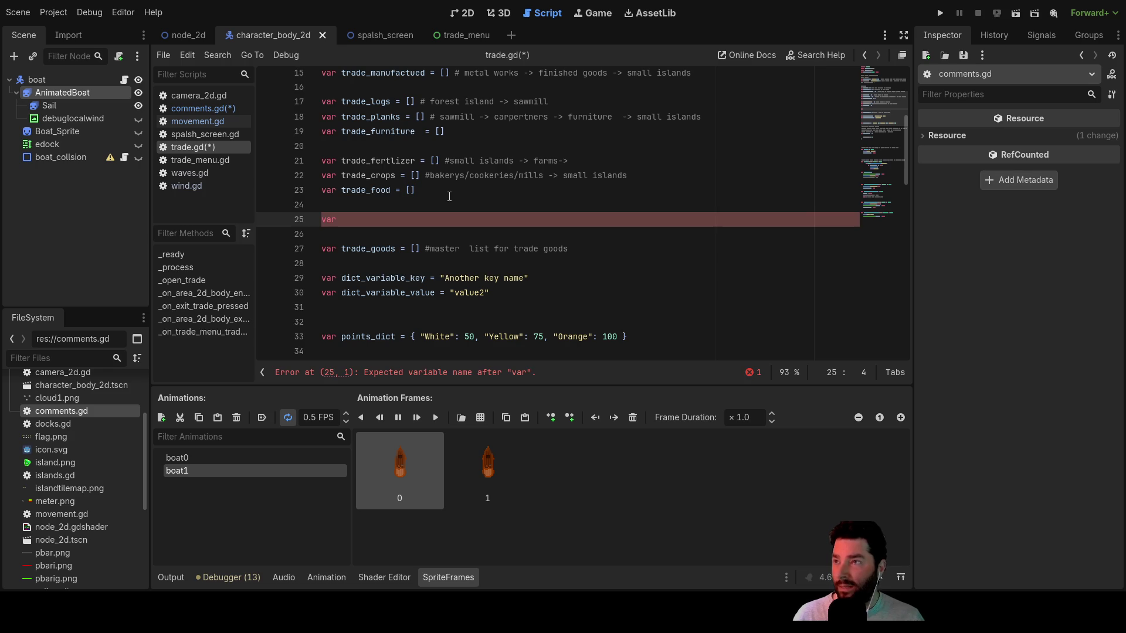
text(trade )
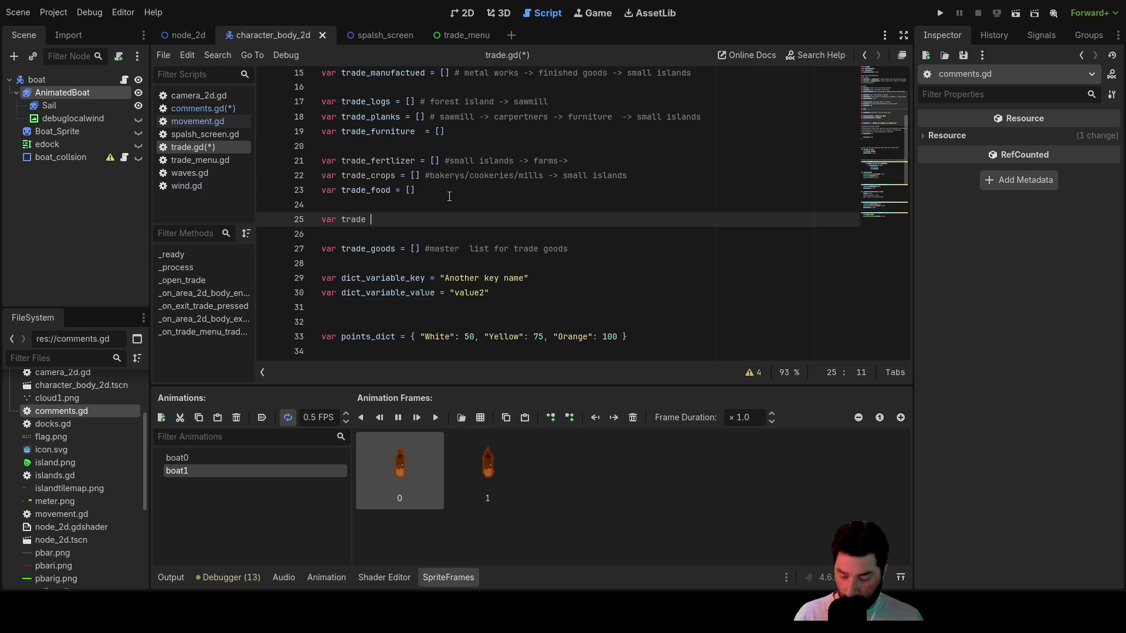
text(wool)
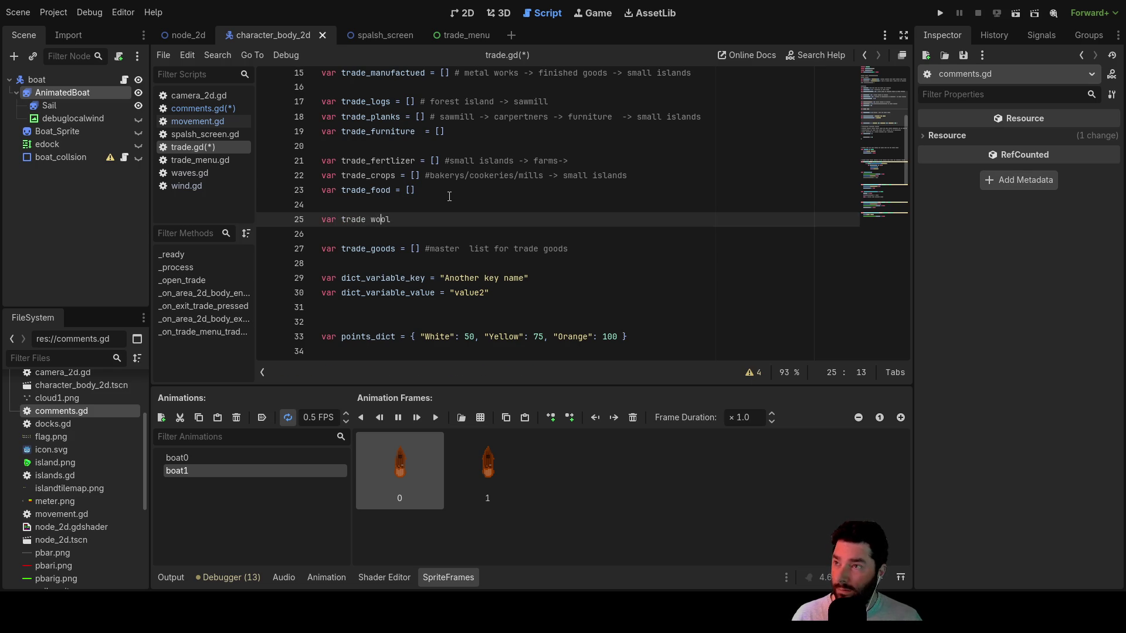
key(Left)
key(Left)
key(BackSpace)
text(_)
key(Right)
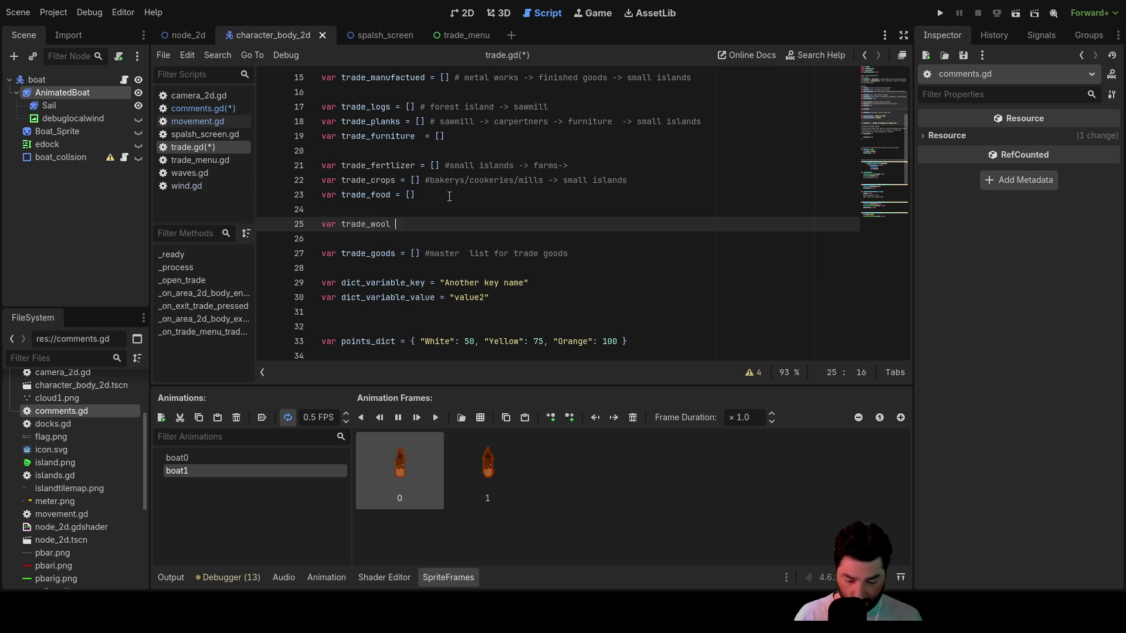
text(= [])
- Add a var trade_clothes line below trade_wool with an empty line above it
key(Down)
key(Return)
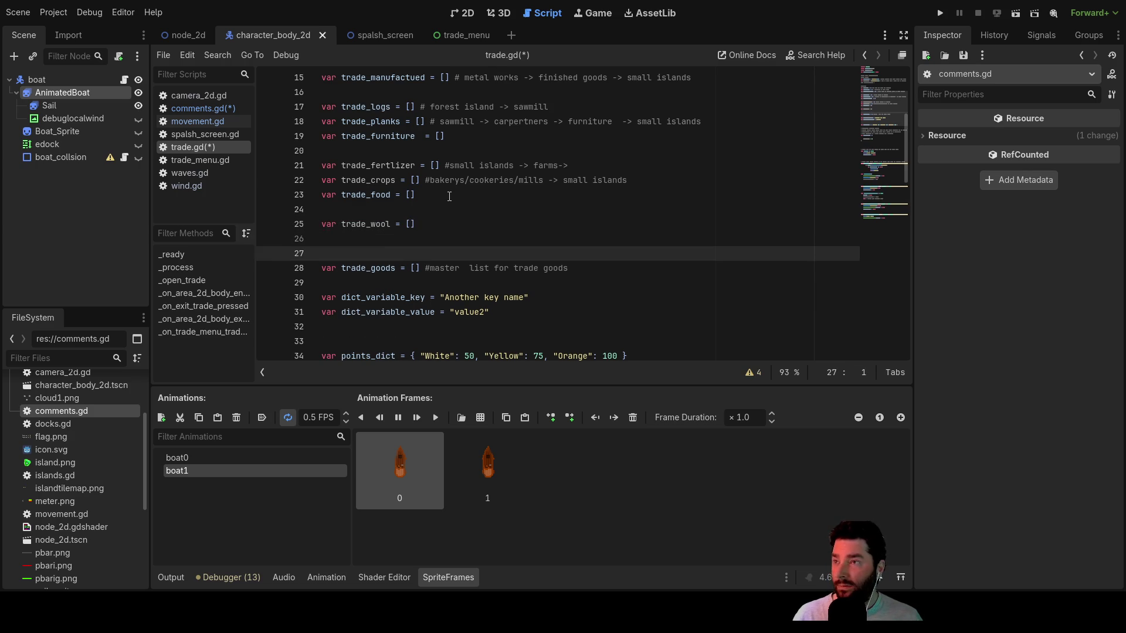
key(Up)
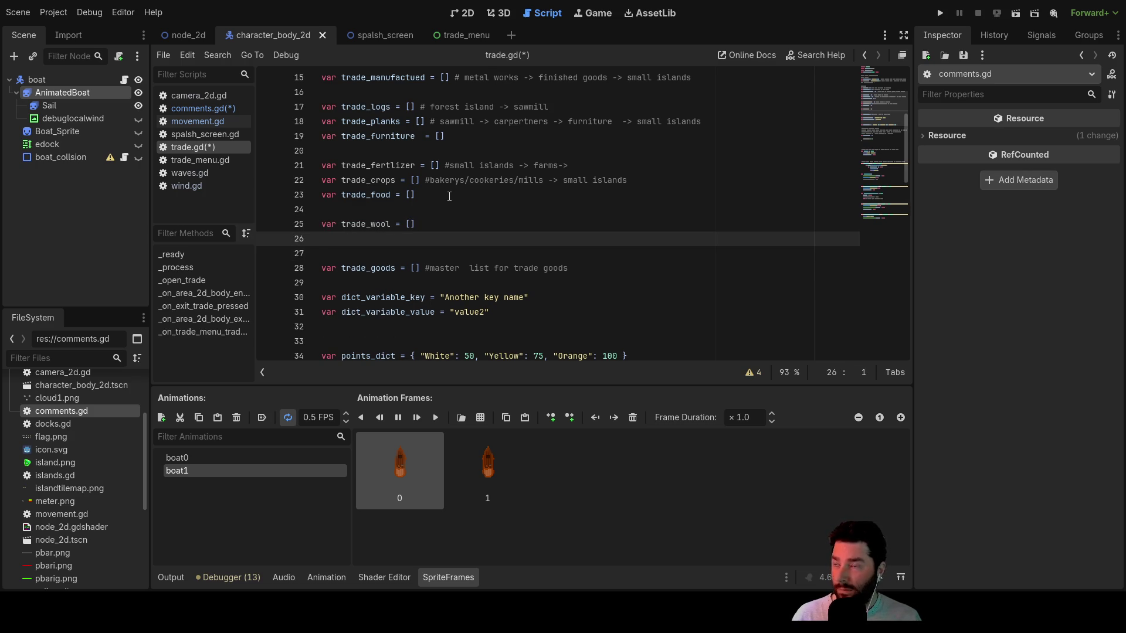
text(var )
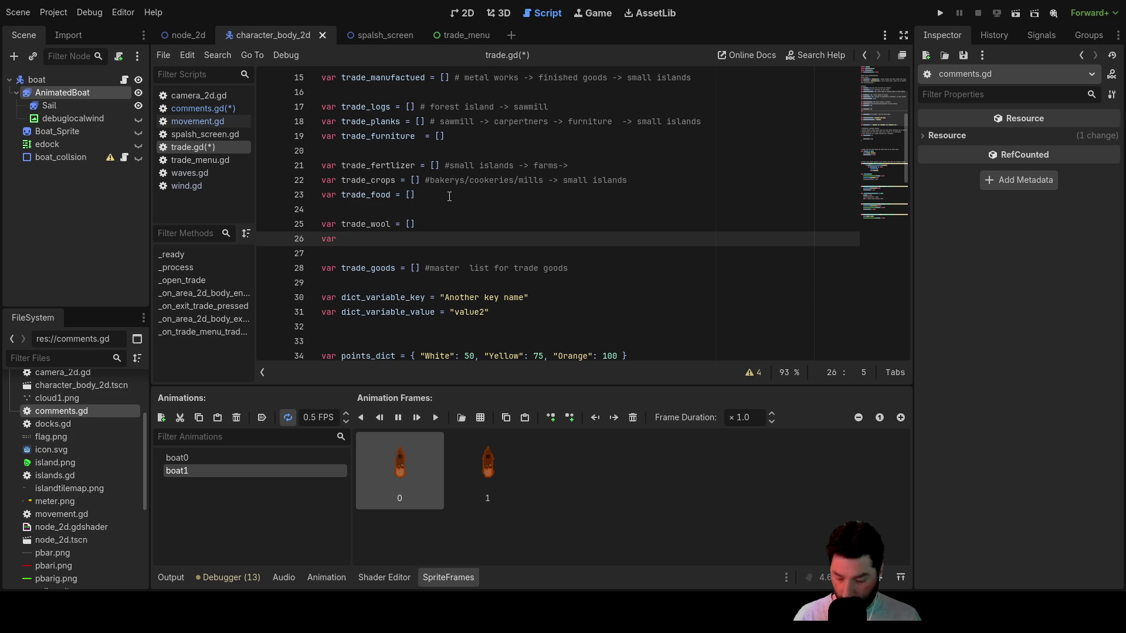
text(trade)
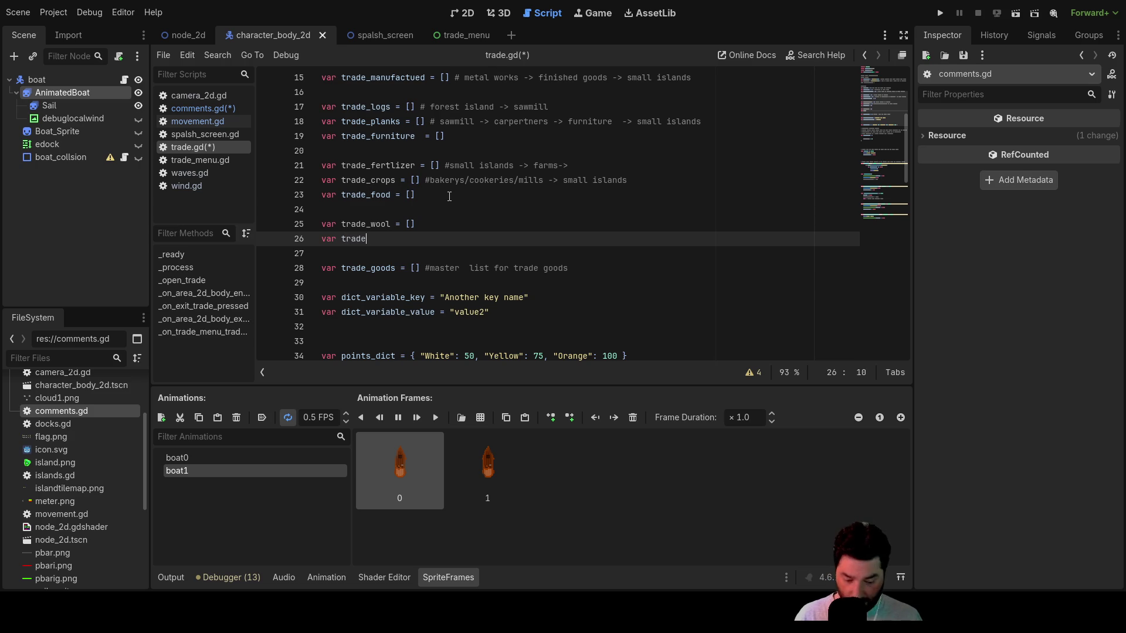
text(_)
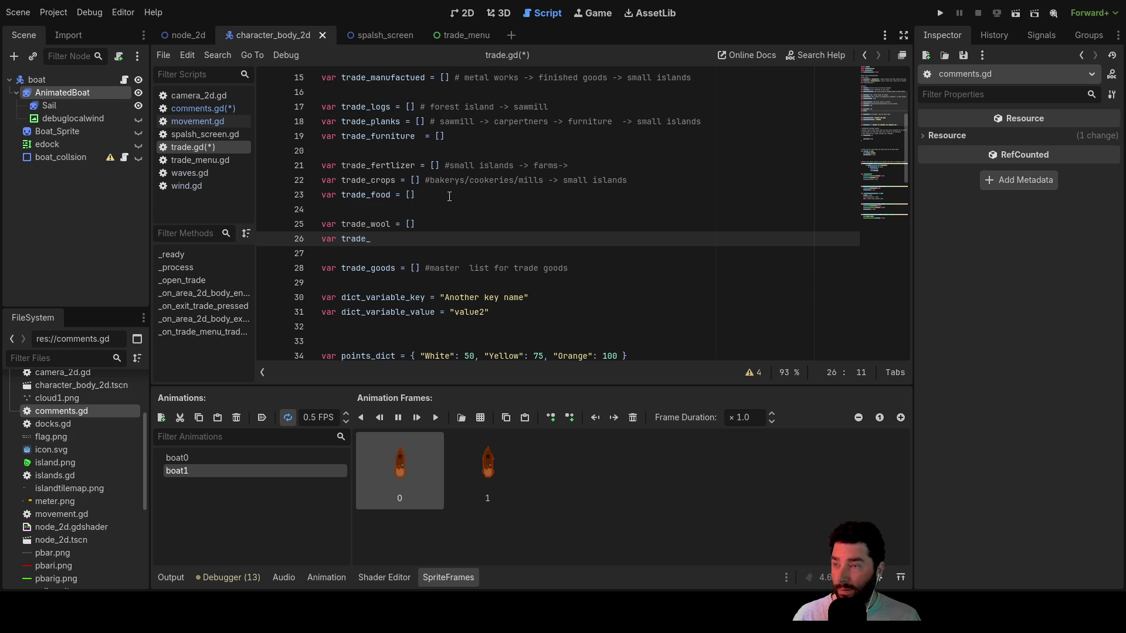
text(clothes)
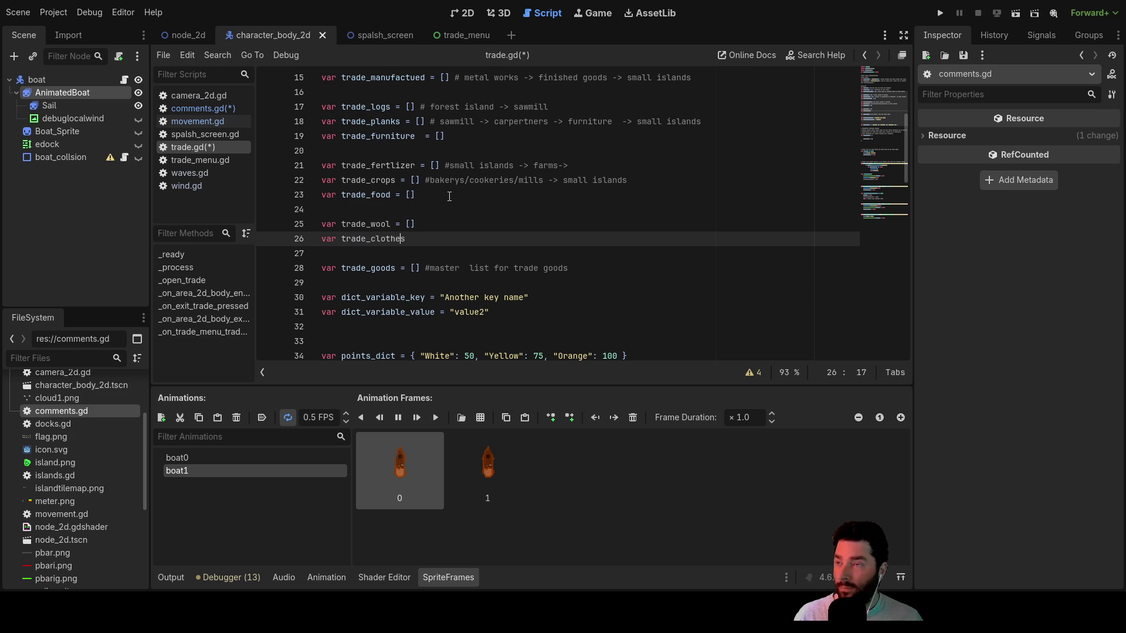
key(Home)
key(Return)
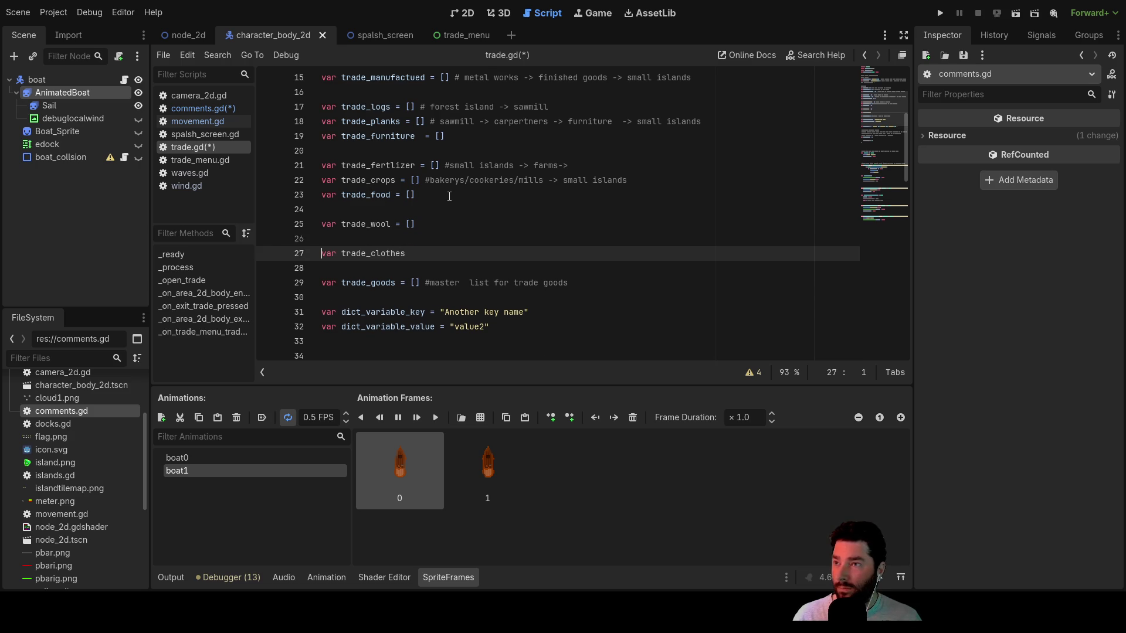
key(Up)
key(Up)
key(Right)
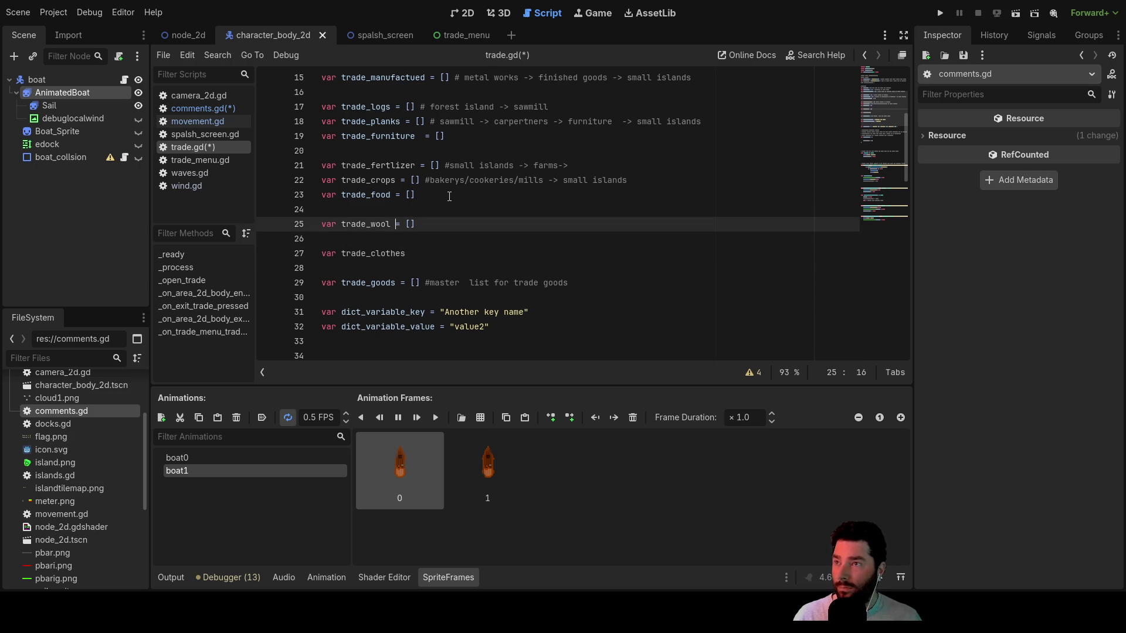
- Comment trade_wool with '#sheep farm -> spinners'
key(End)
text(#)
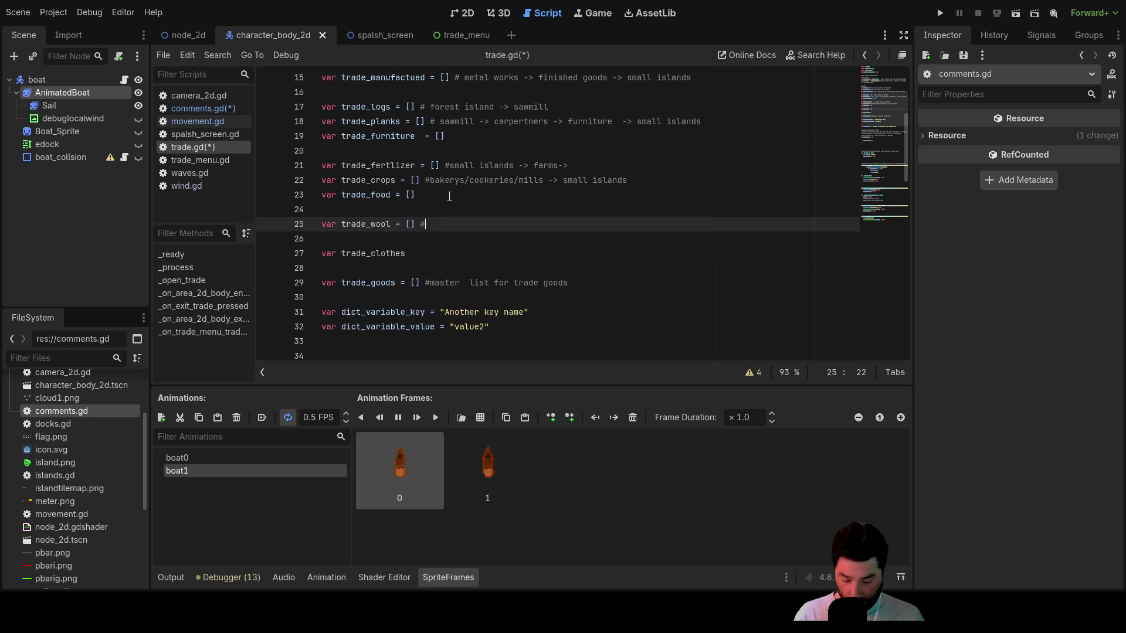
text(sheep farm)
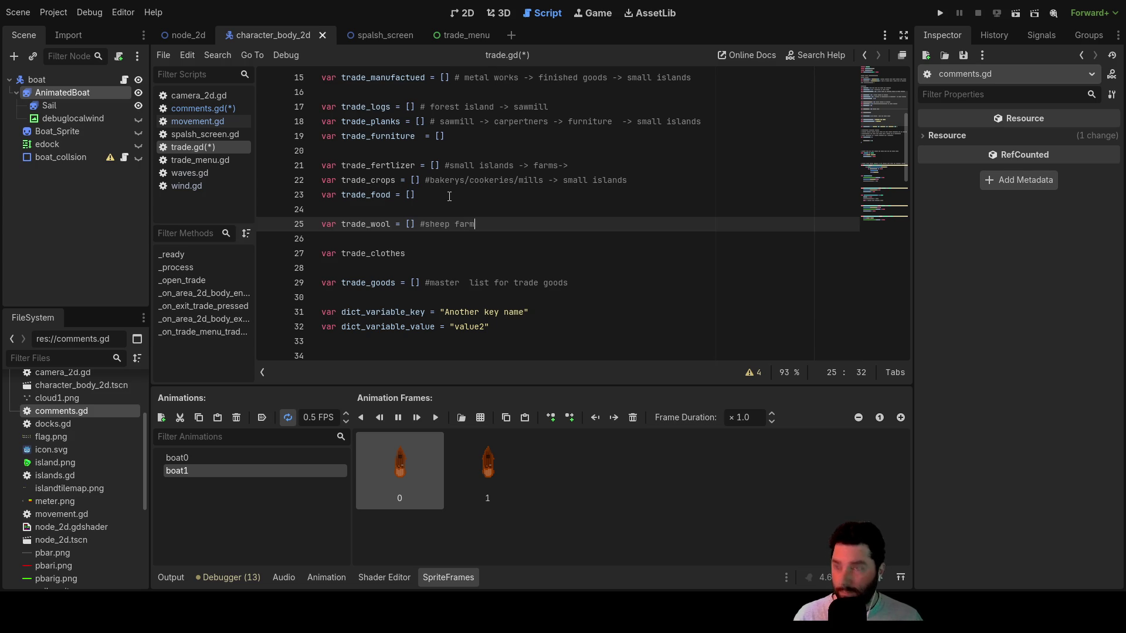
text( -> )
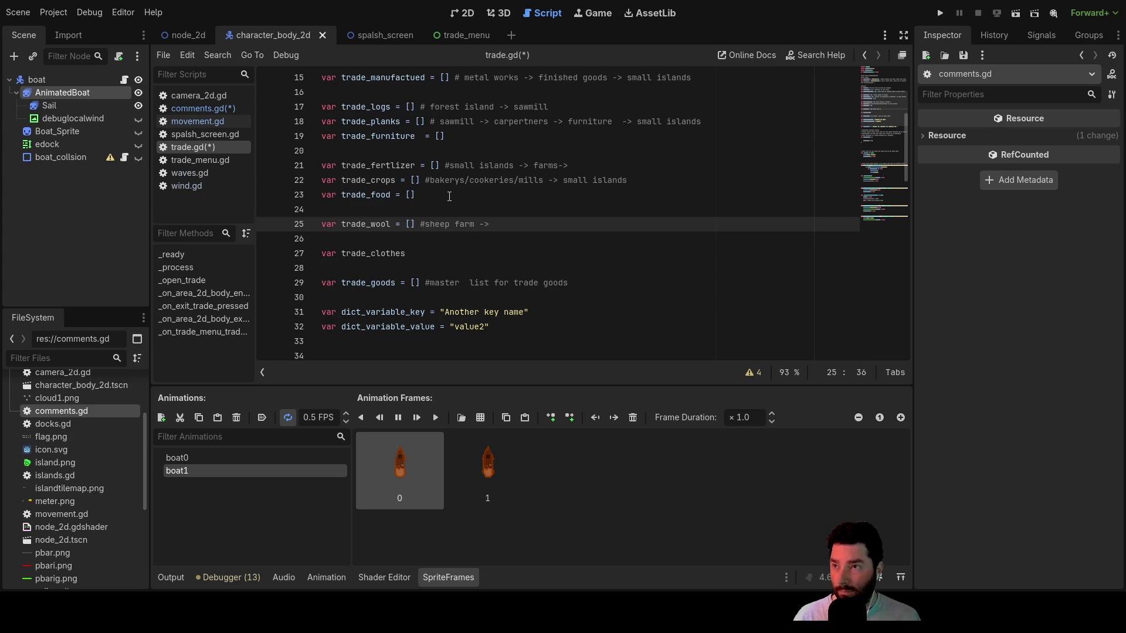
text(spinn)
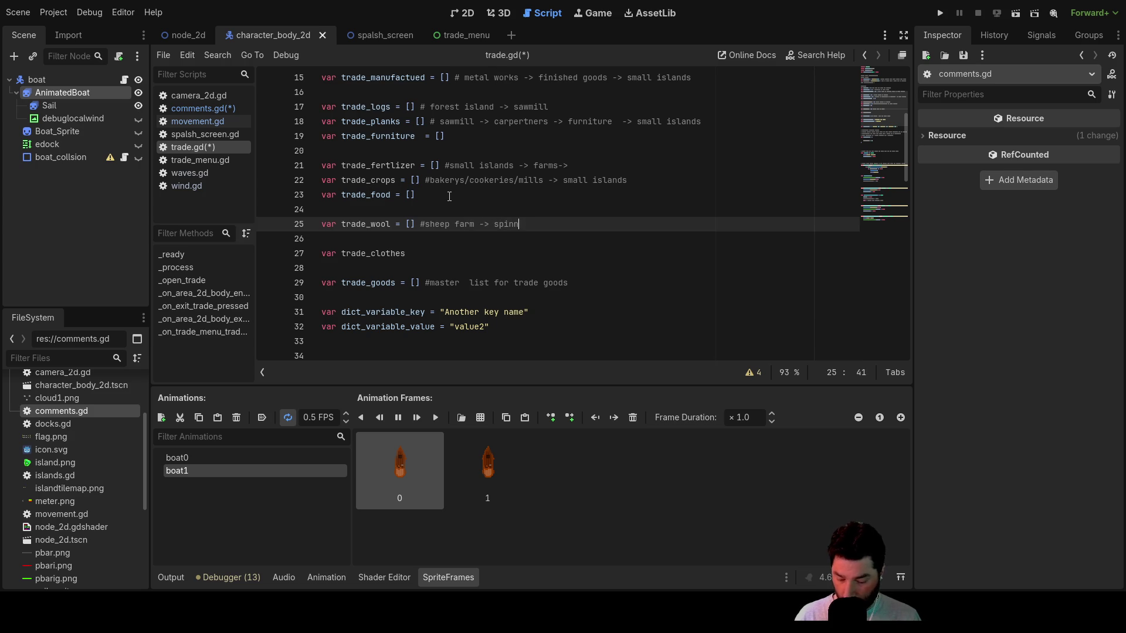
text(ers)
key(Down)
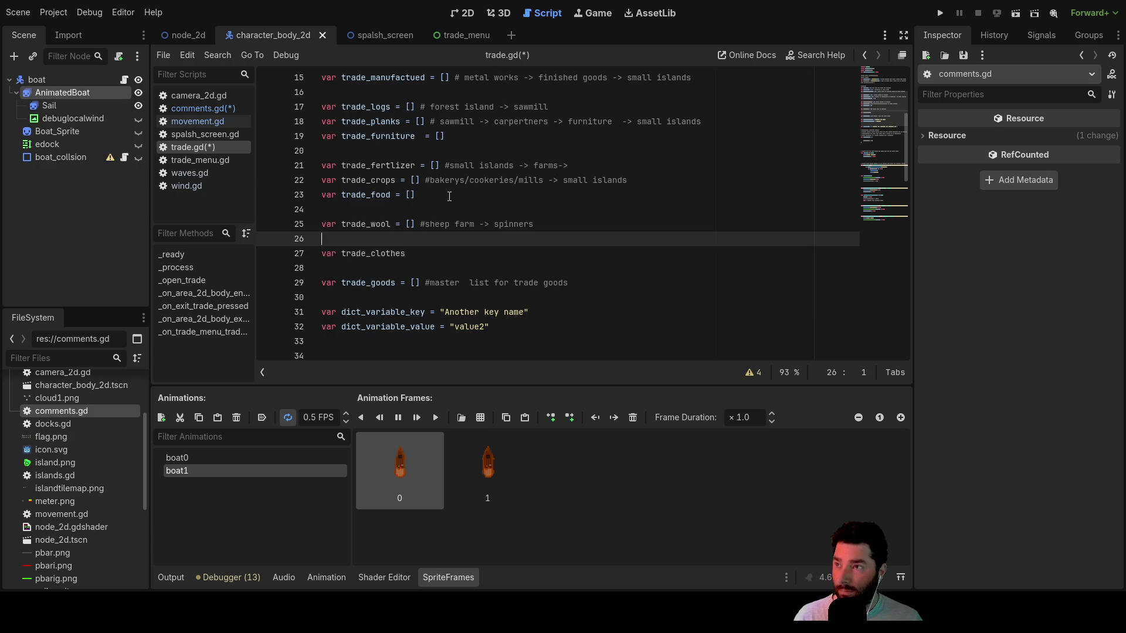
- Add trade_thread = [] commented '#spinner-> taylor', then append '= [] small_islands' to trade_clothes
text(var trade_)
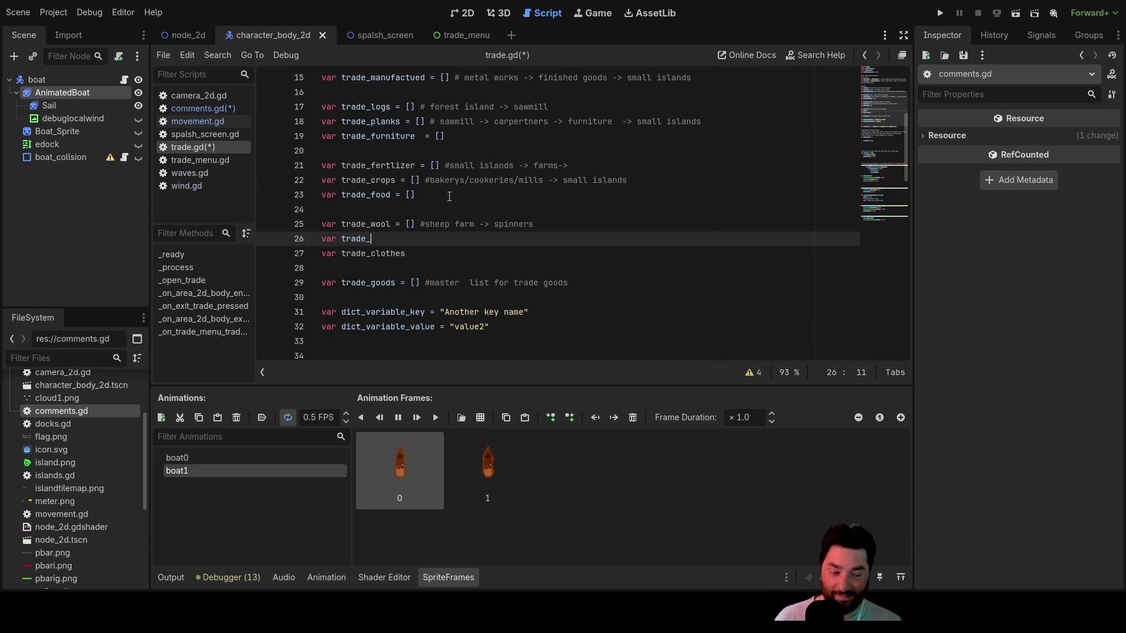
text(thread = [] spinner-)
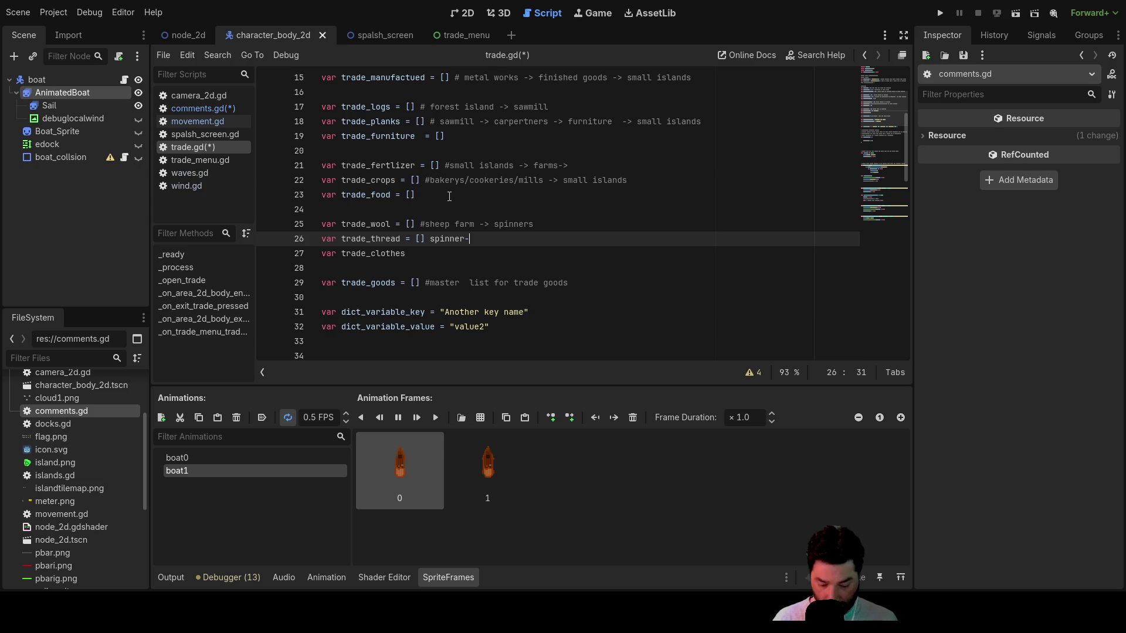
key(Left)
key(Left)
key(Left)
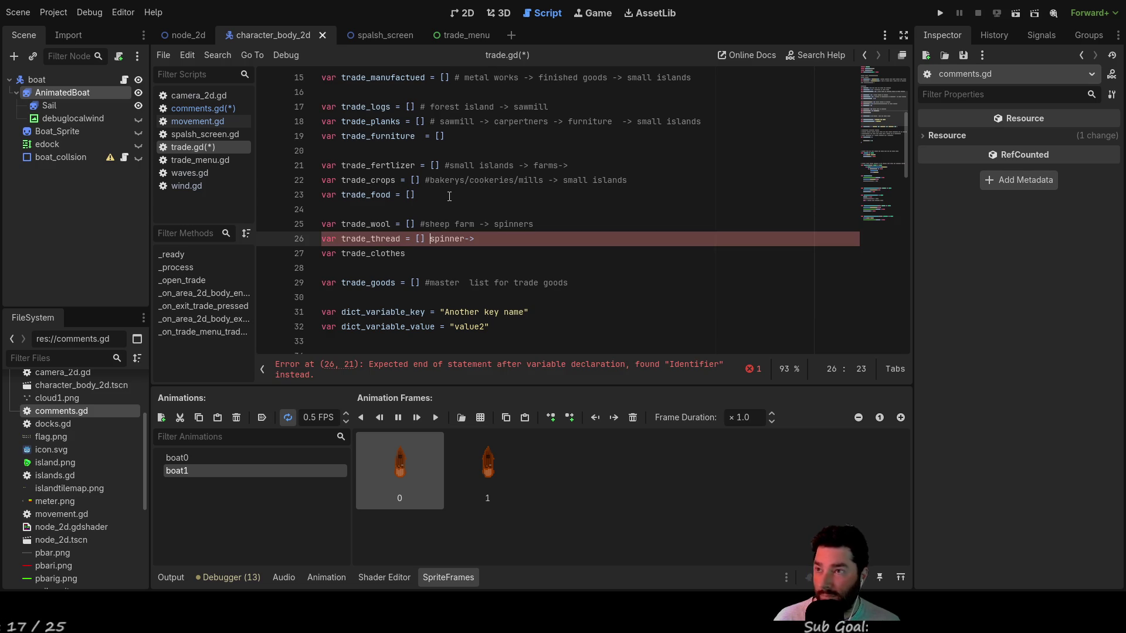
key(Right)
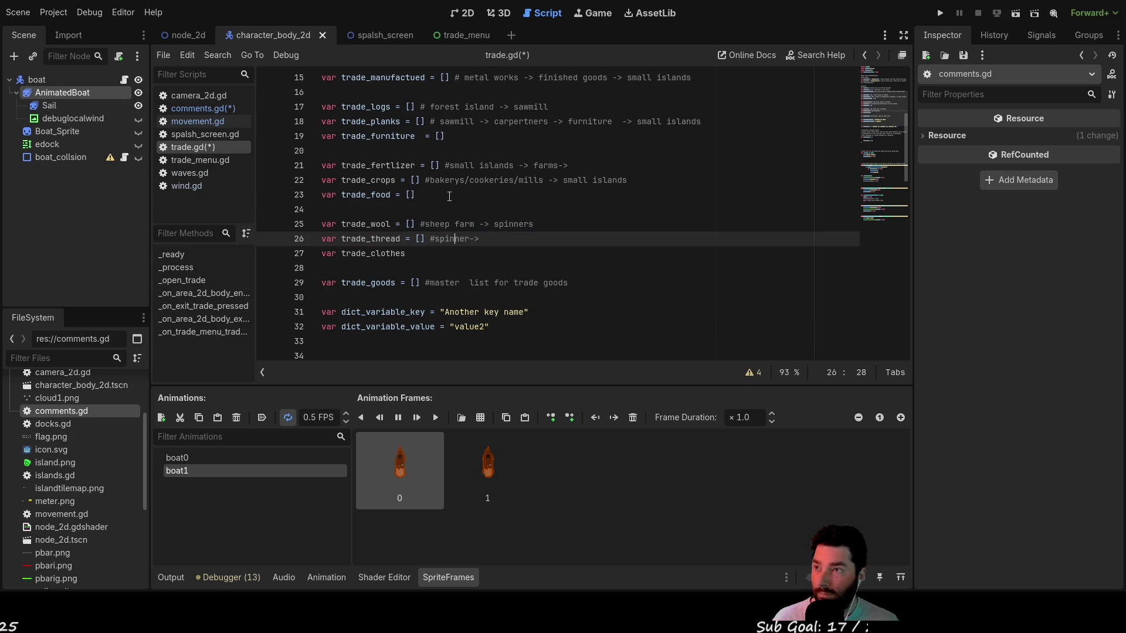
key(Right)
key(Right)
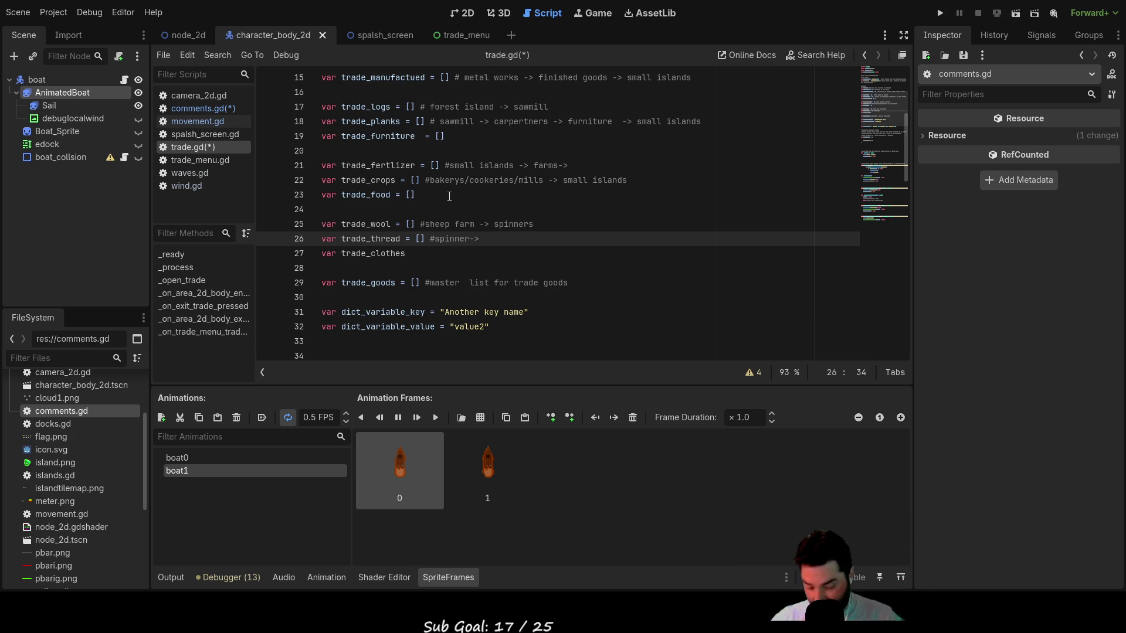
text(tay)
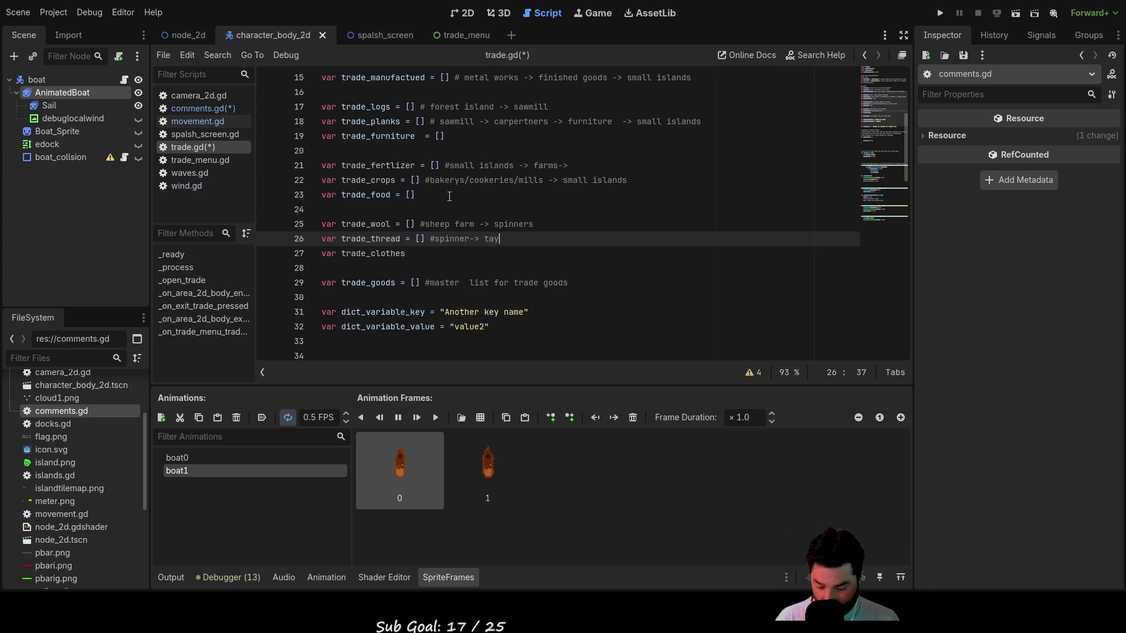
text(lor)
key(Down)
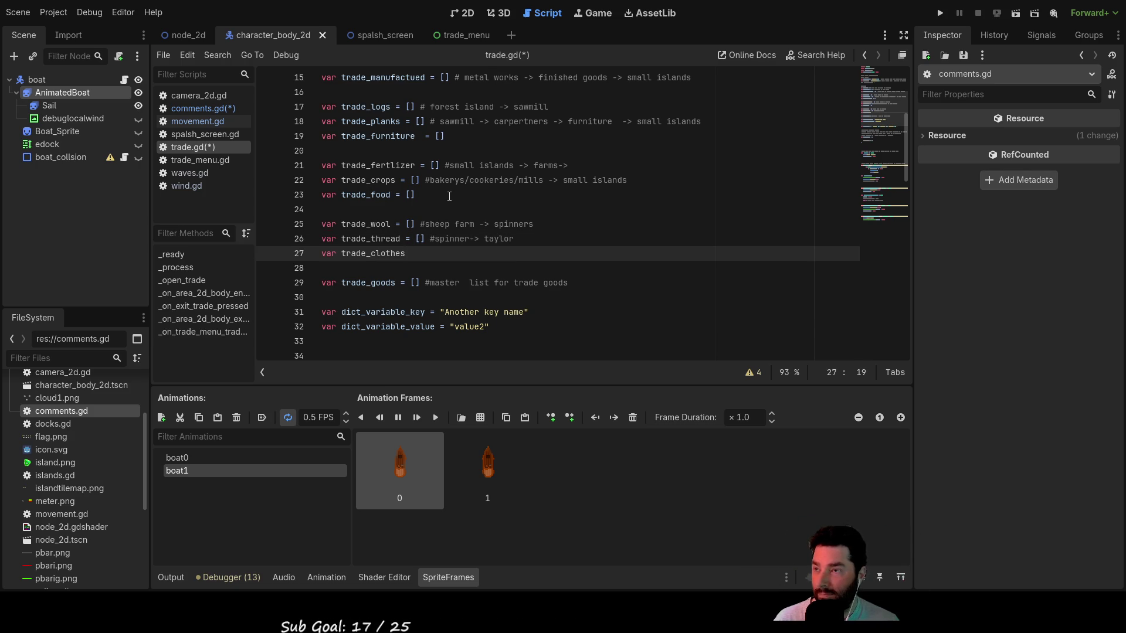
text(=)
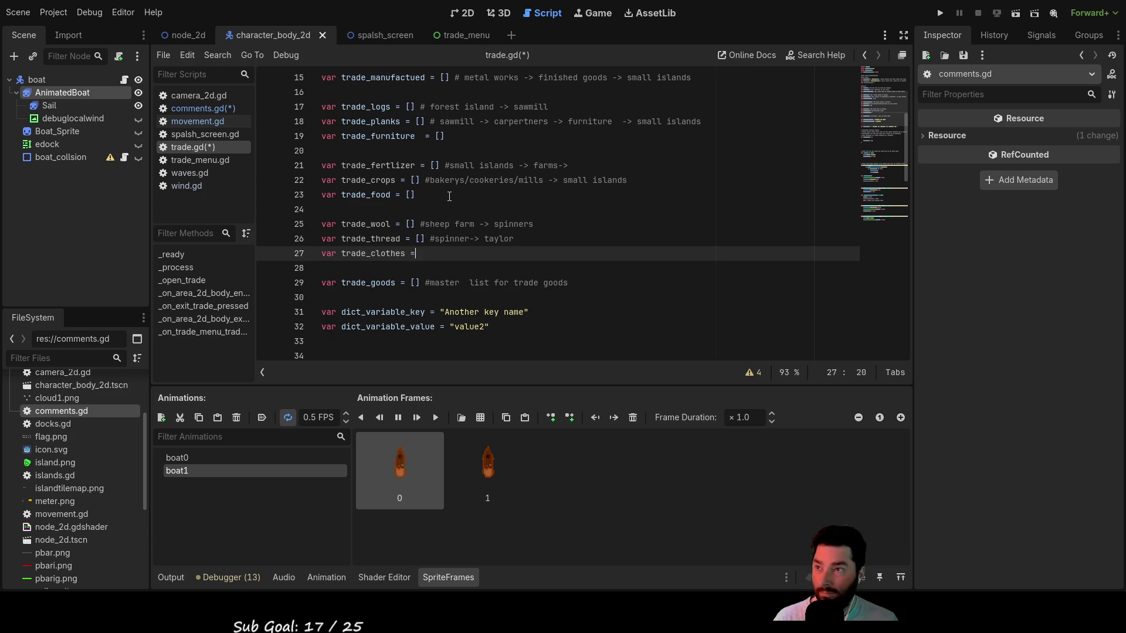
text( [])
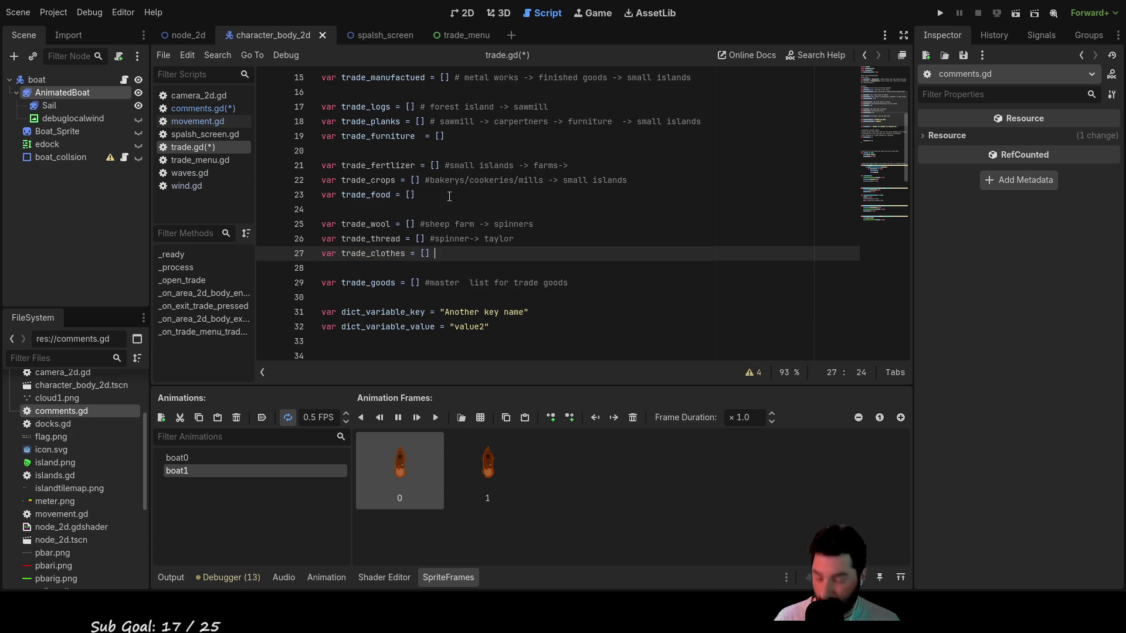
text( small)
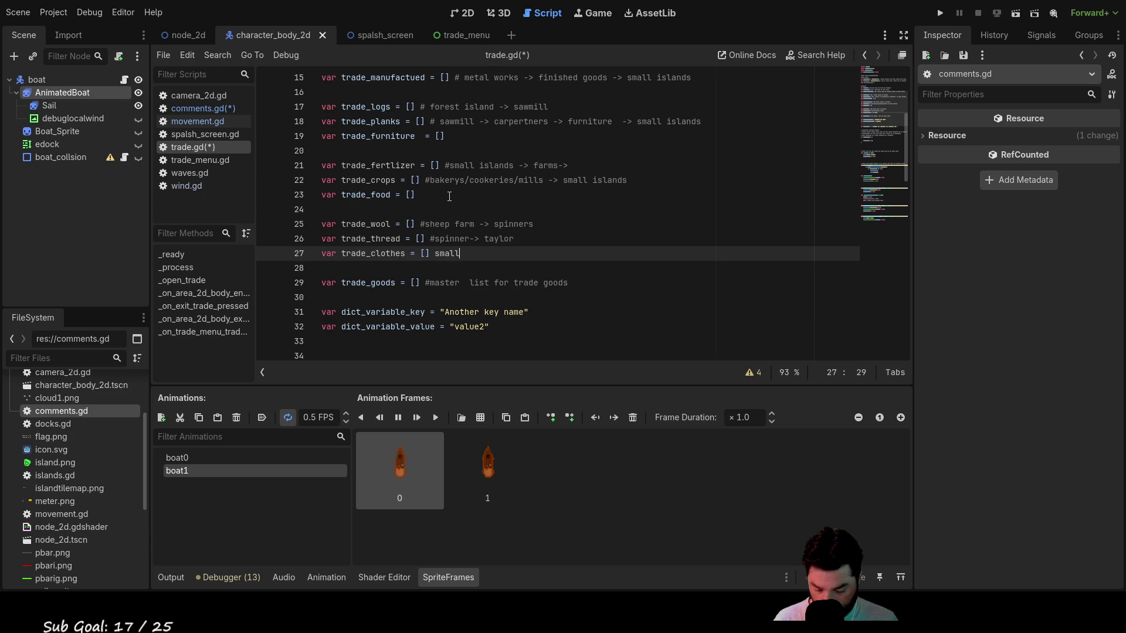
text(_islands)
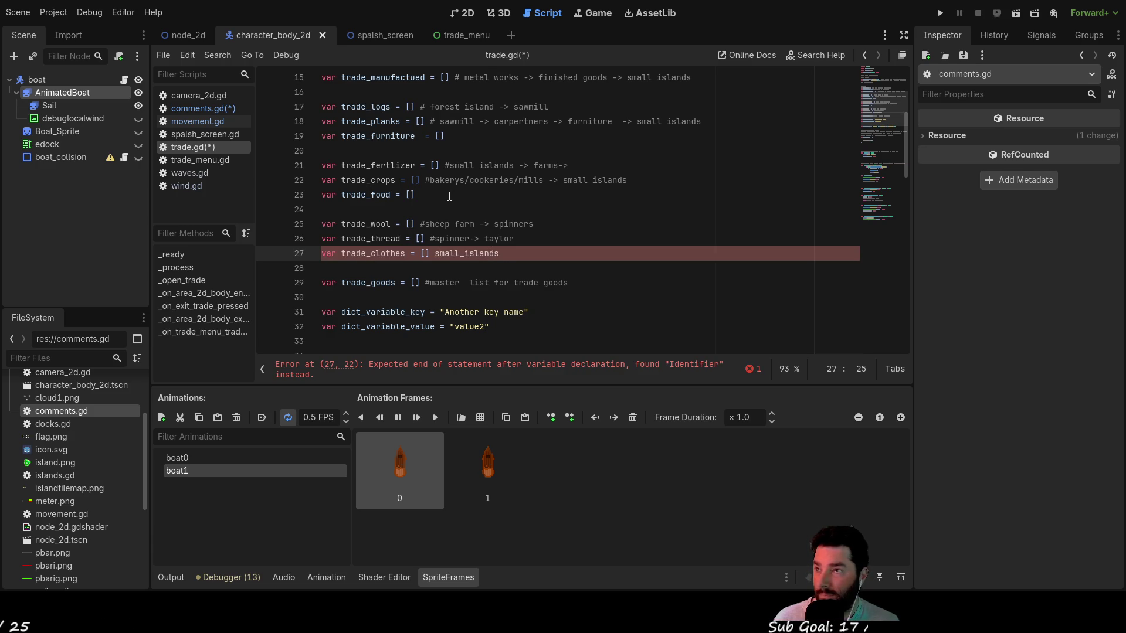
- Turn the trade_clothes note into the comment '#small_islands/big island'
key(Right)
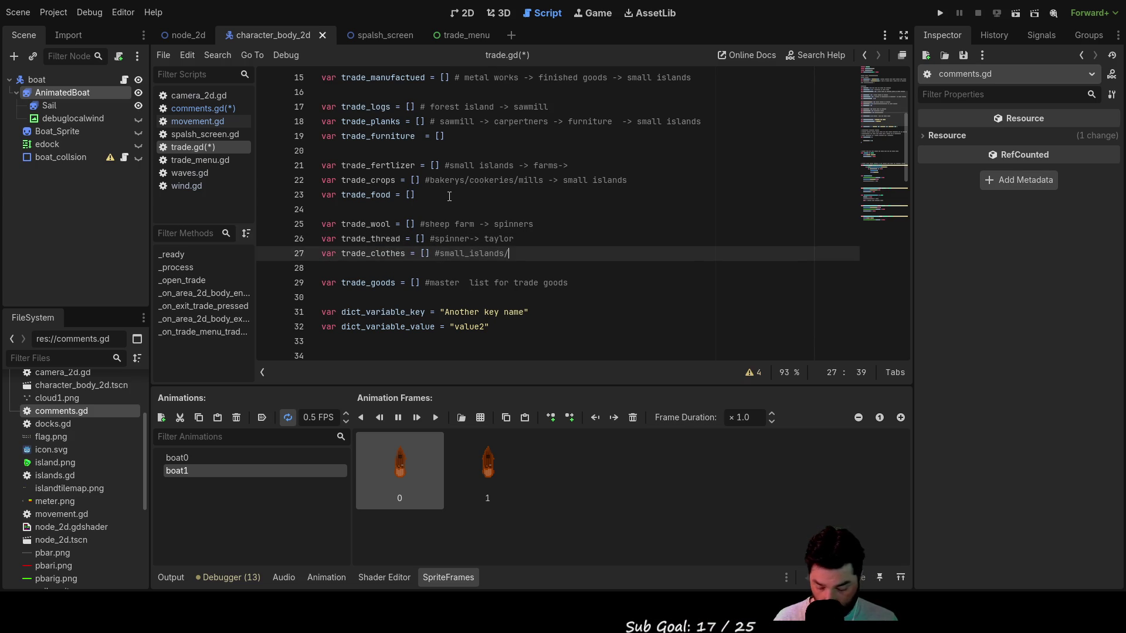
text(big island)
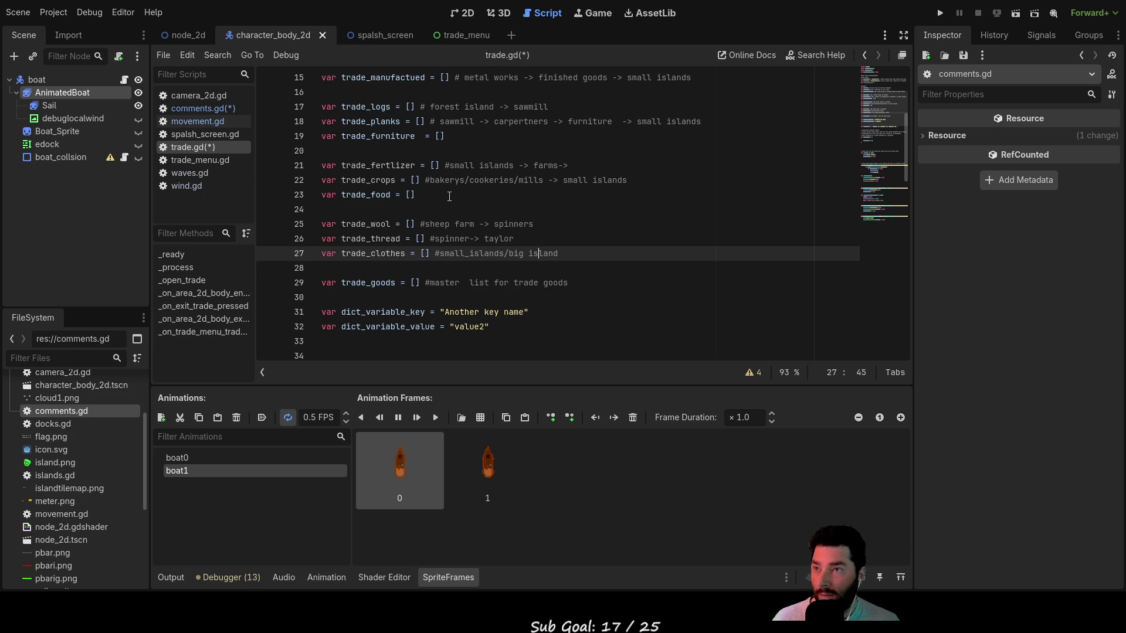
key(Left)
key(Left)
key(Left)
key(shift+Right)
key(shift+Right)
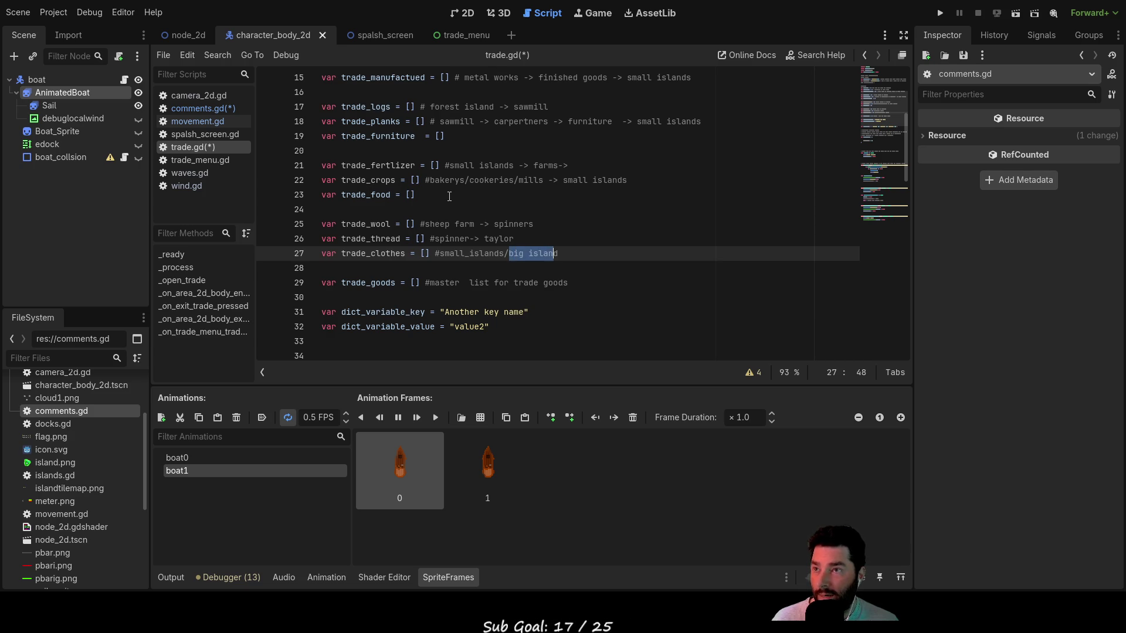
key(Left)
key(shift+Right)
key(shift+Right)
key(shift+Right)
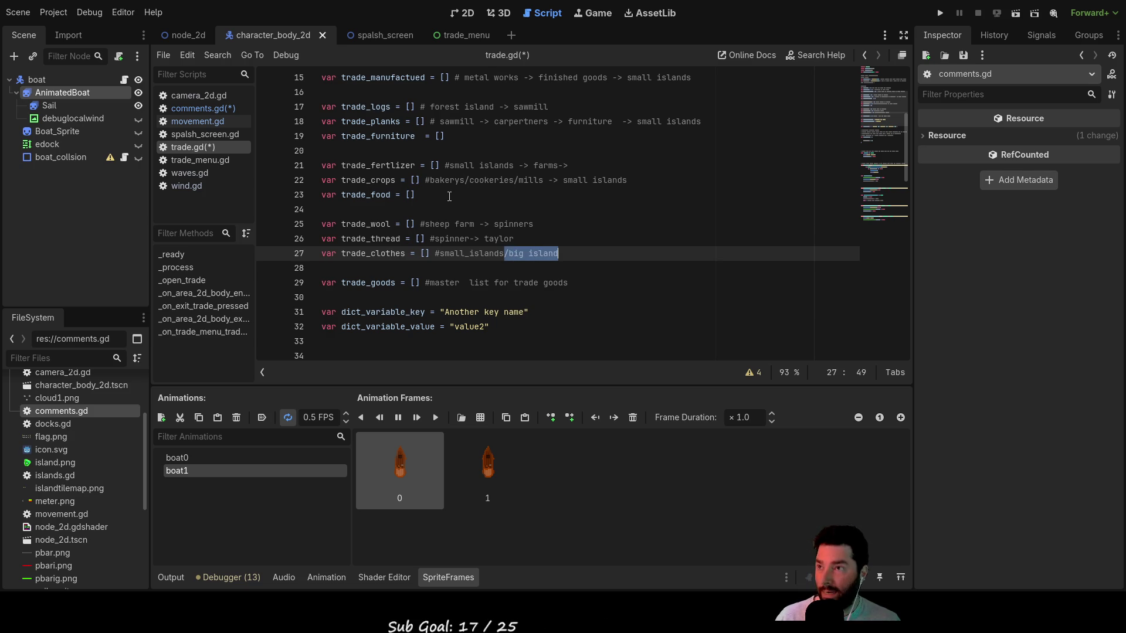
key(Up)
key(Up)
key(Up)
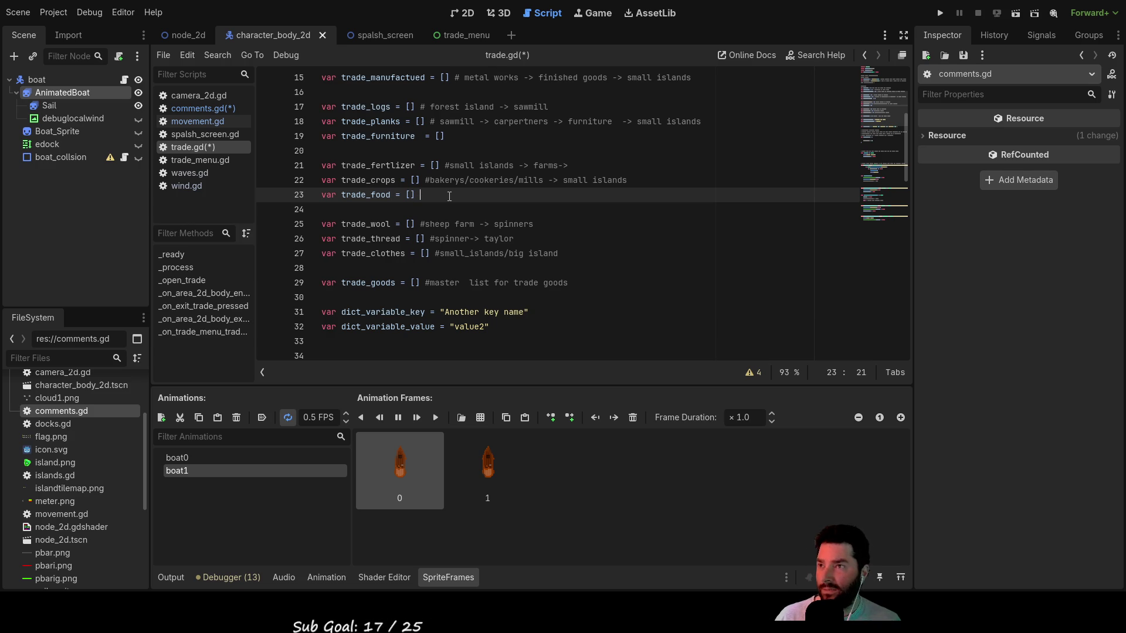
- Copy the #small_islands/big island comment and paste it after the trade_food and trade_furniture lines
key(Down)
key(Down)
key(Down)
key(Left)
key(Left)
key(Left)
key(Left)
key(Left)
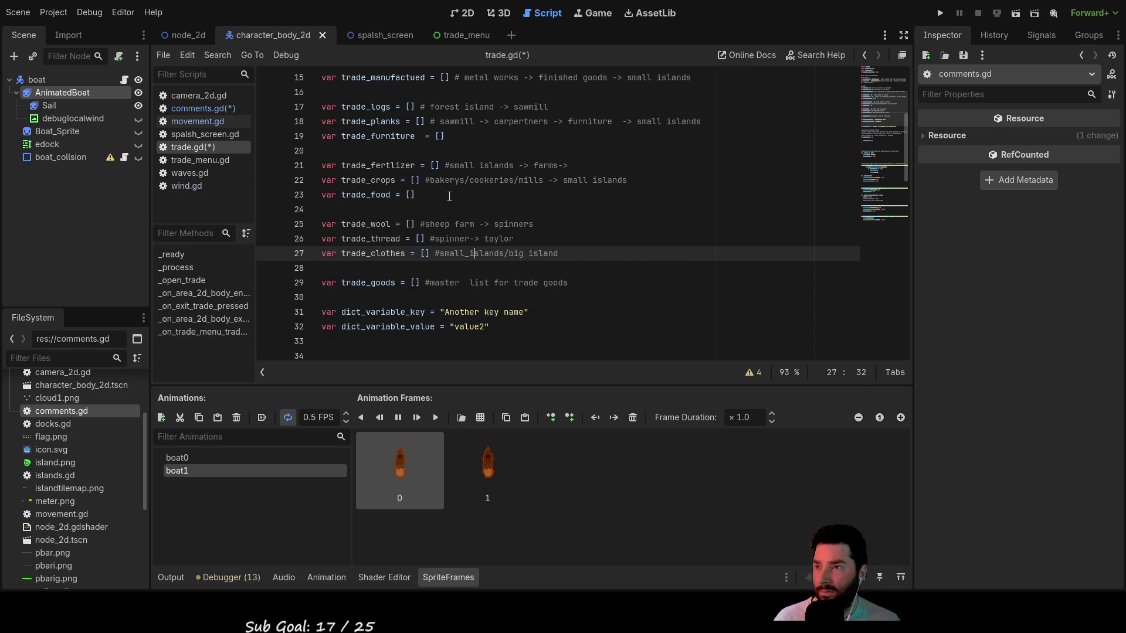
key(shift+Right)
key(shift+Right)
key(shift+Right)
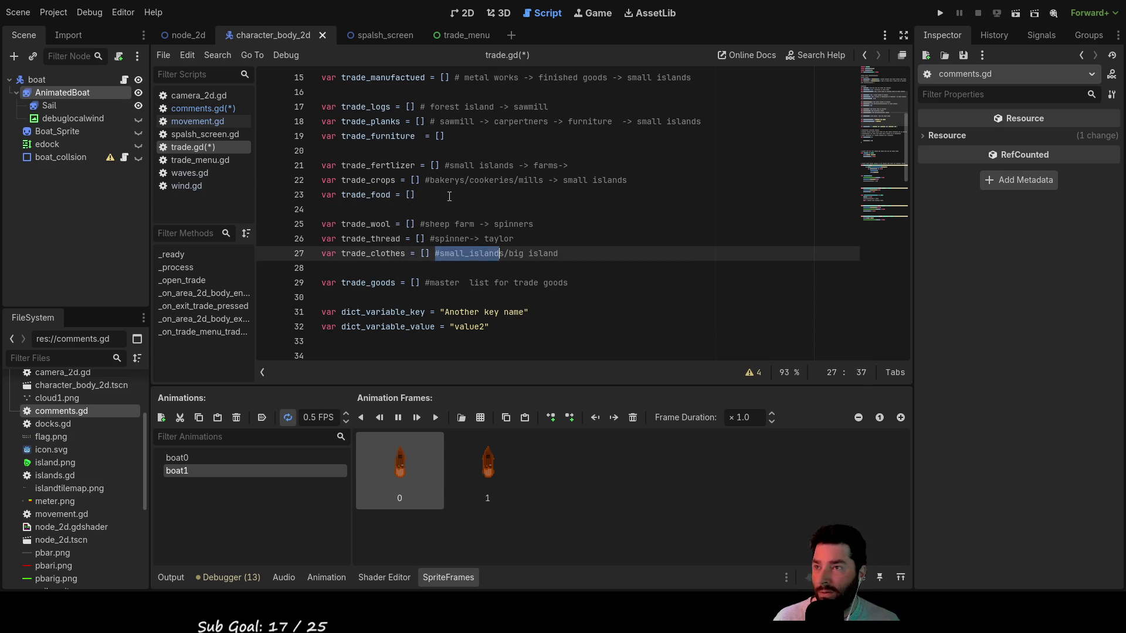
key(ctrl+c)
key(Up)
key(Up)
key(Up)
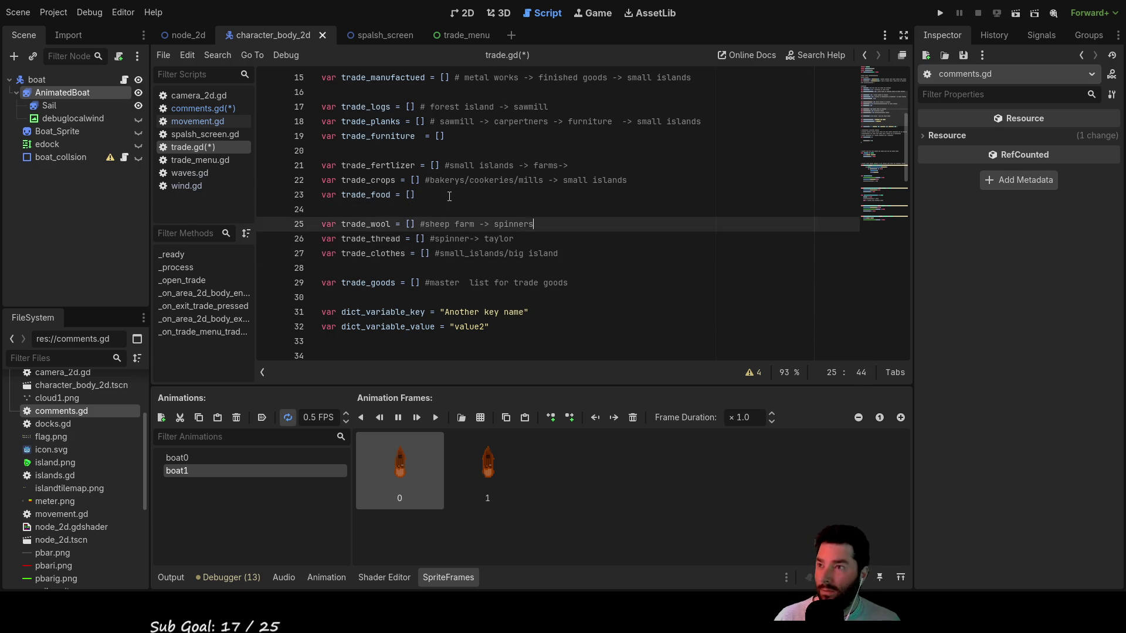
key(ctrl+v)
key(Up)
key(Up)
key(Up)
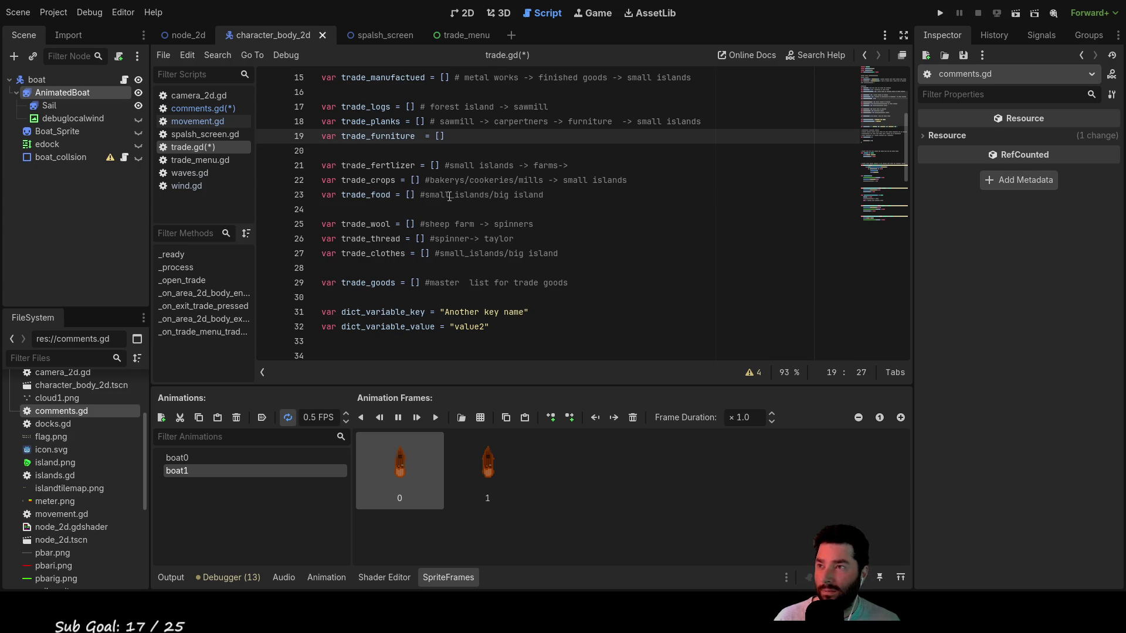
key(ctrl+v)
key(Up)
key(Up)
key(Up)
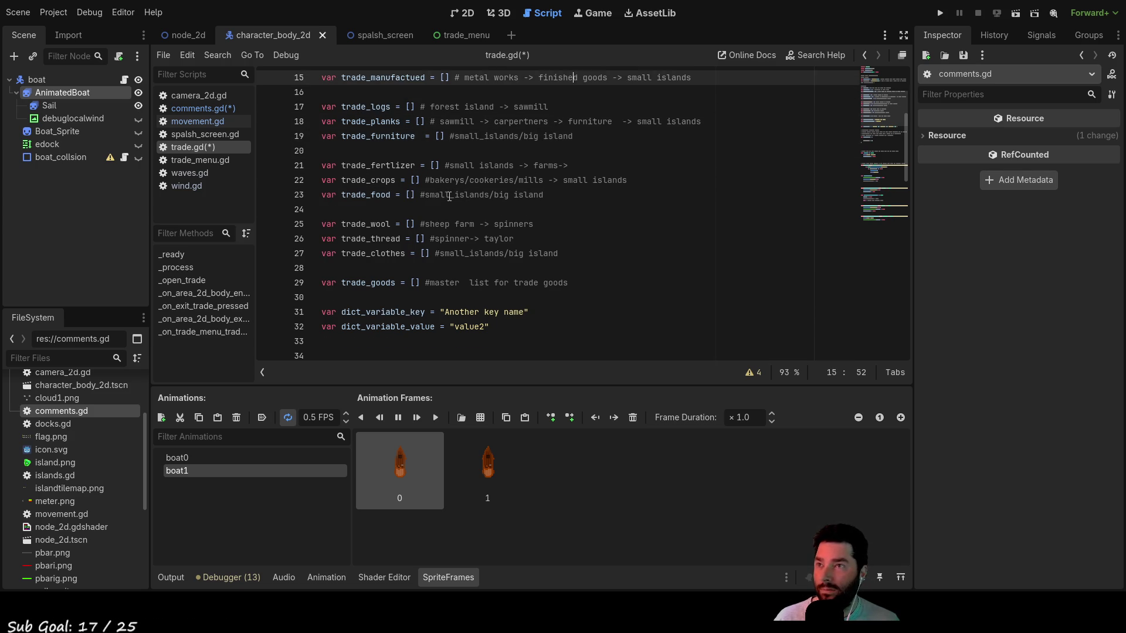
- Select the leftover Lua-style another_dict example block on lines 37–44
scroll(449, 196, up, 1)
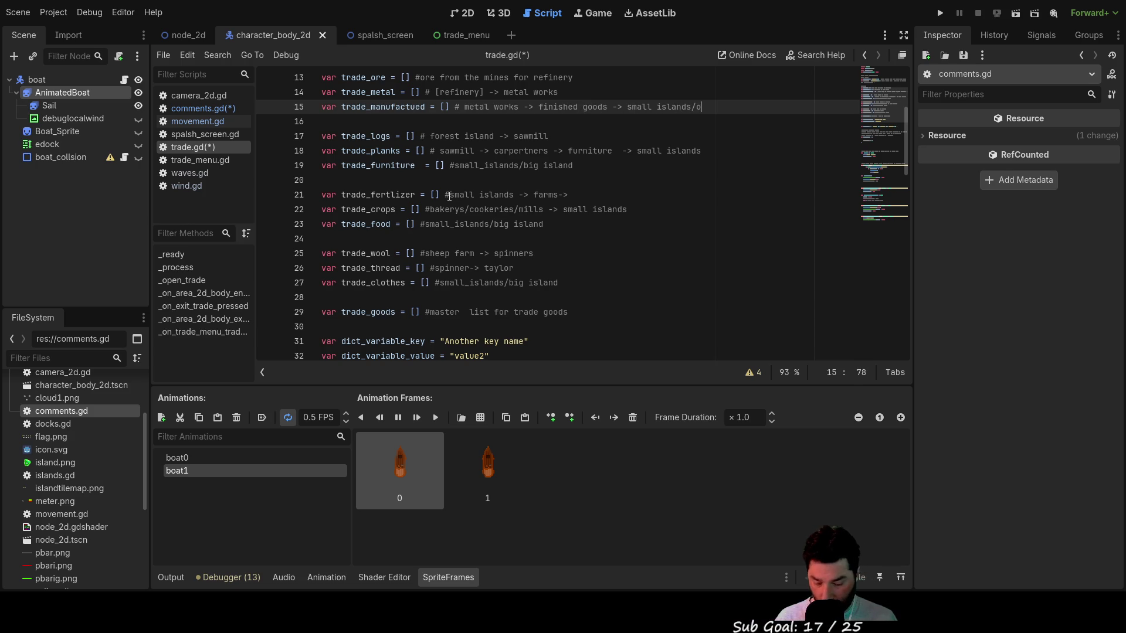
key(Down)
key(Down)
key(Down)
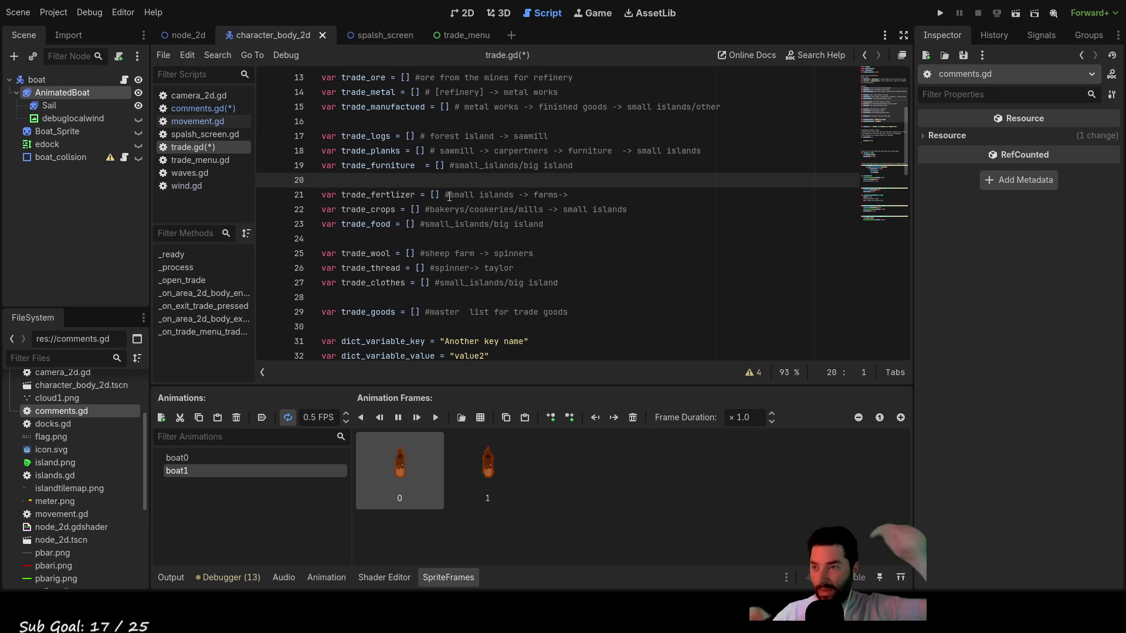
scroll(416, 251, down, 6)
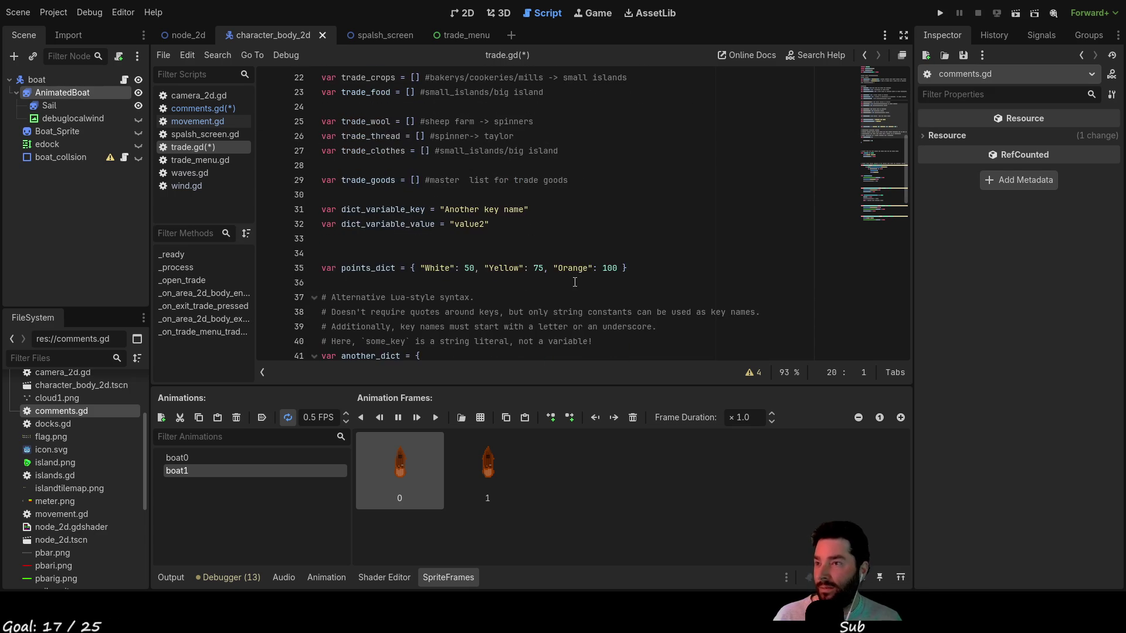
scroll(557, 282, up, 5)
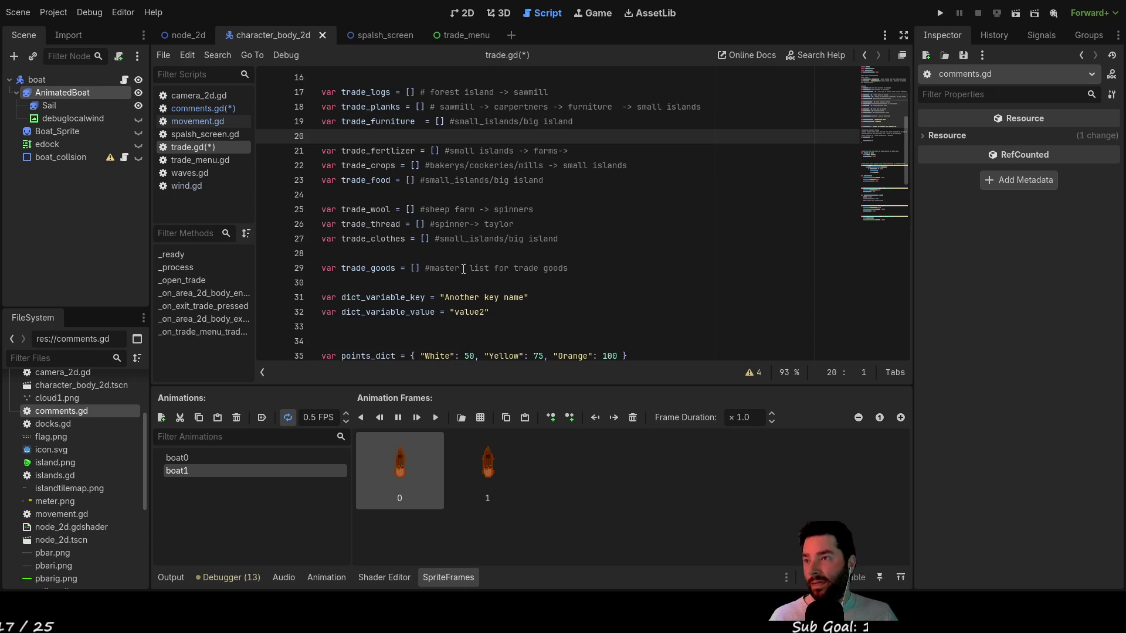
scroll(437, 266, down, 5)
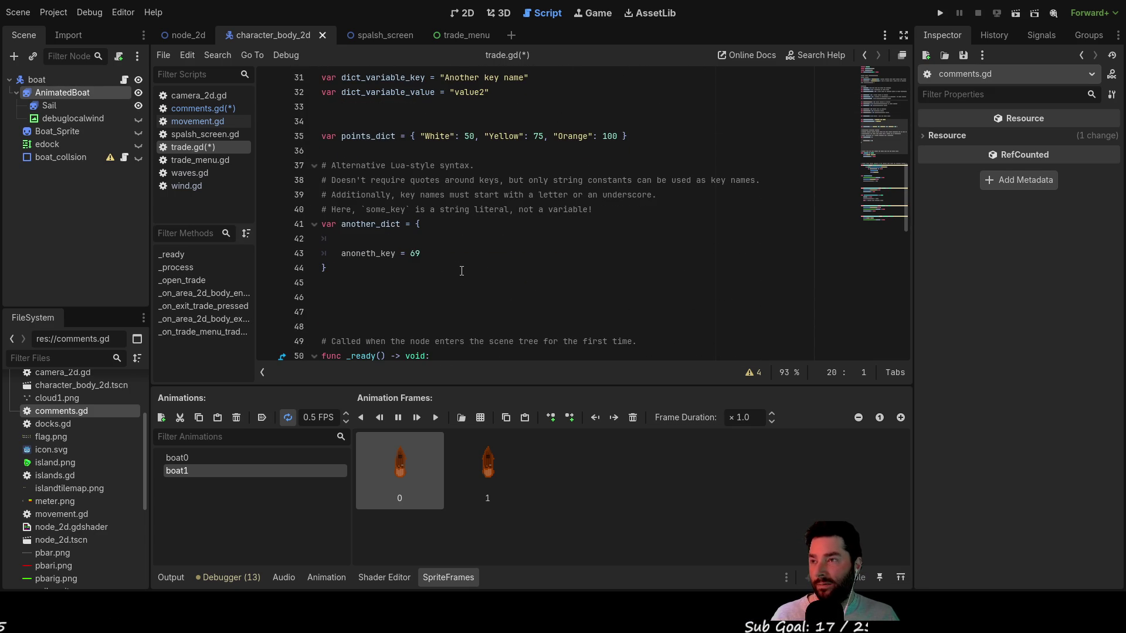
scroll(448, 289, up, 1)
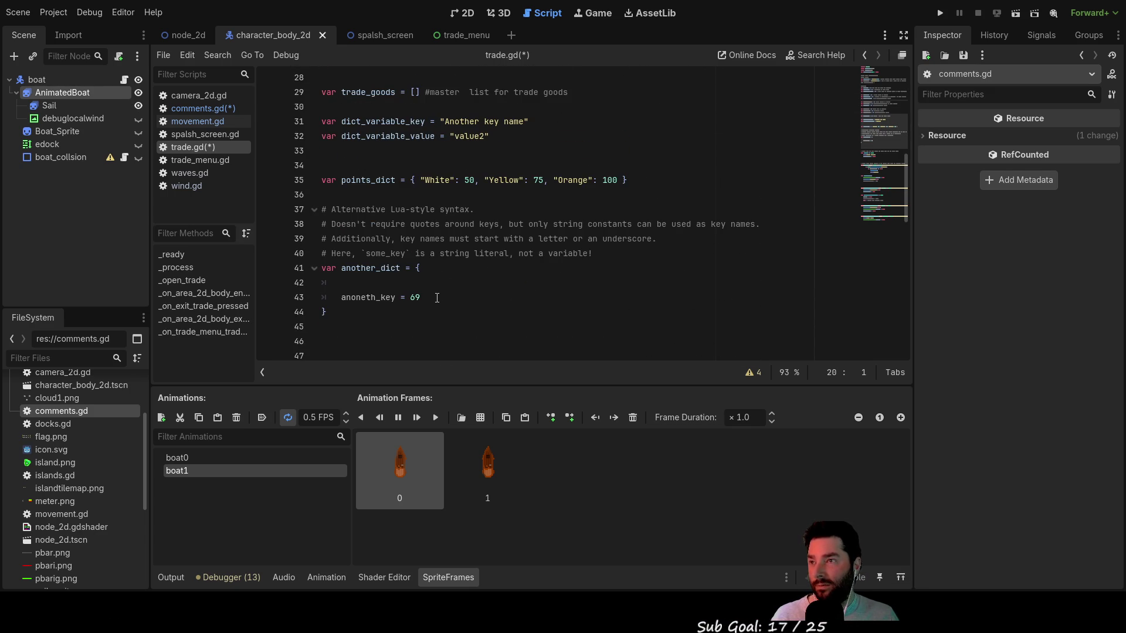
mouse_move(351, 312)
mouse_down()
mouse_move(329, 296)
mouse_move(318, 209)
mouse_up()
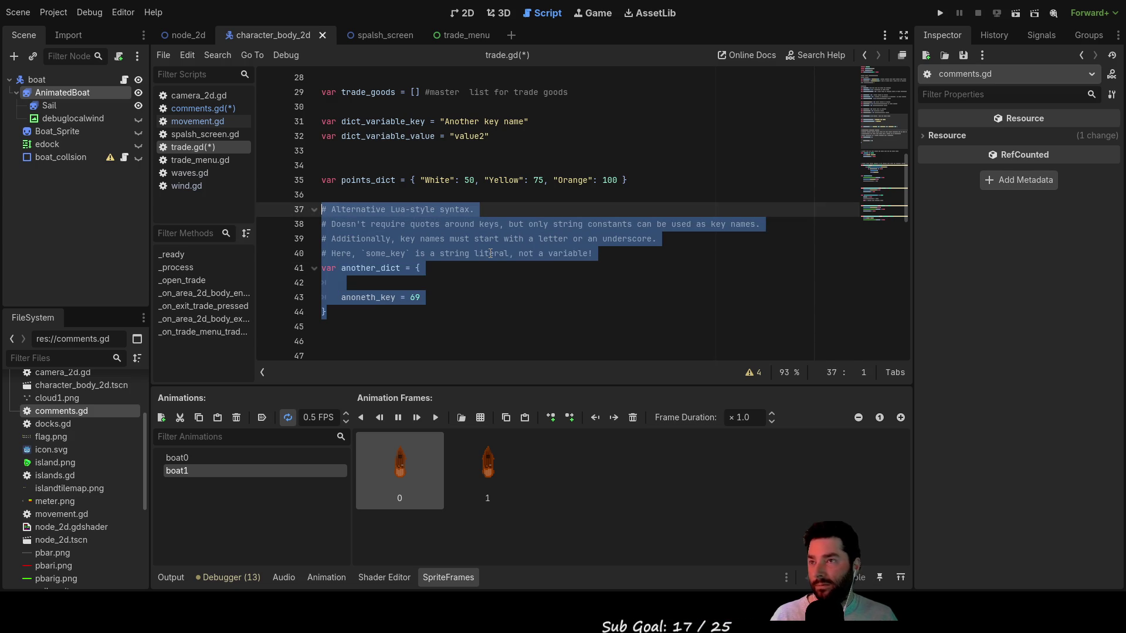
- Delete the another_dict block, then the dict_variable and points_dict lines from trade.gd
key(Delete)
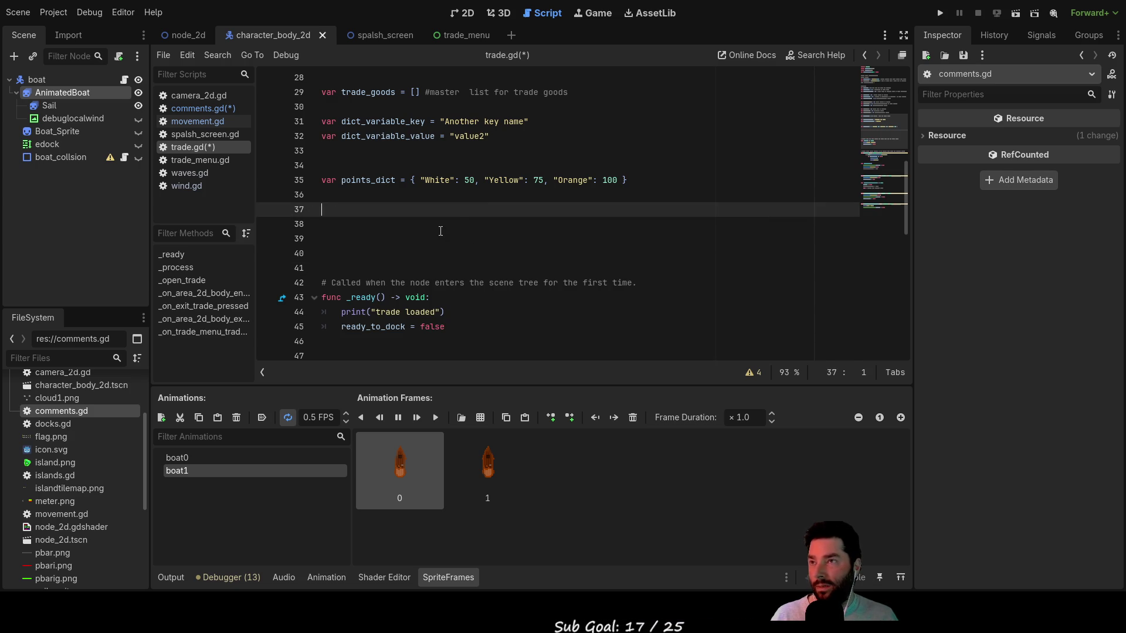
scroll(410, 269, up, 2)
drag(364, 285, 292, 210)
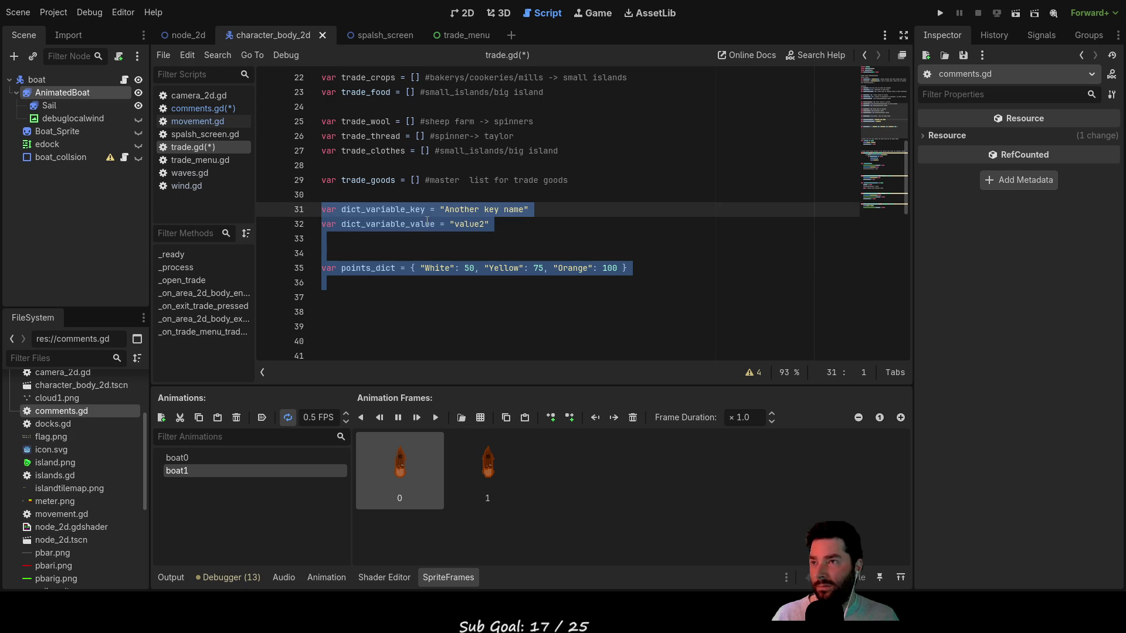
key(BackSpace)
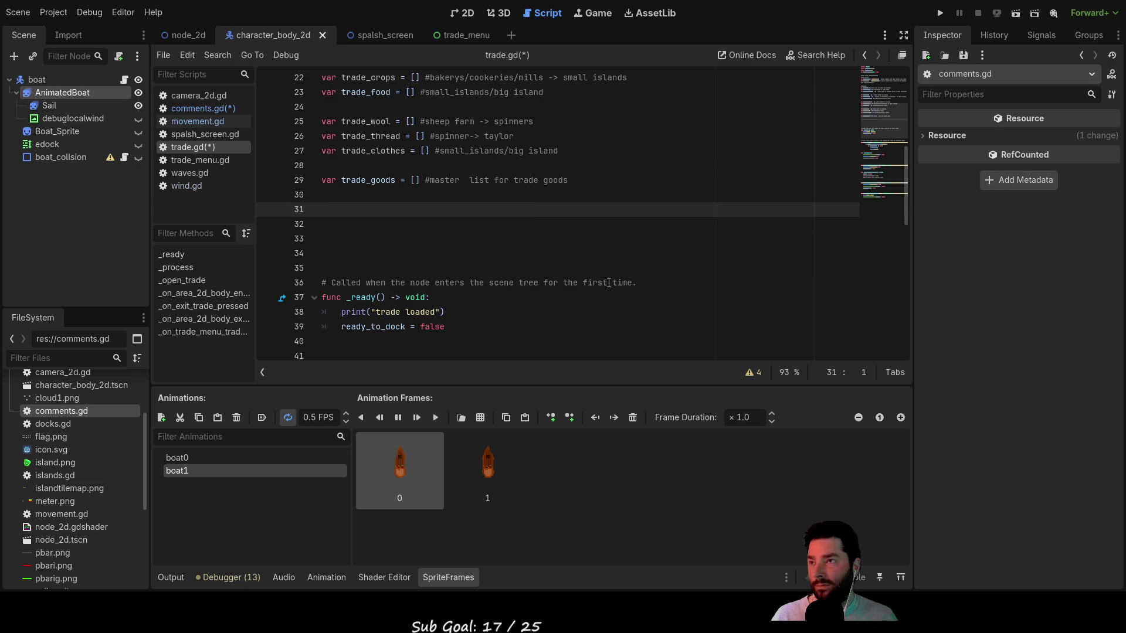
scroll(602, 279, up, 1)
scroll(602, 279, up, 4)
double_click(367, 166)
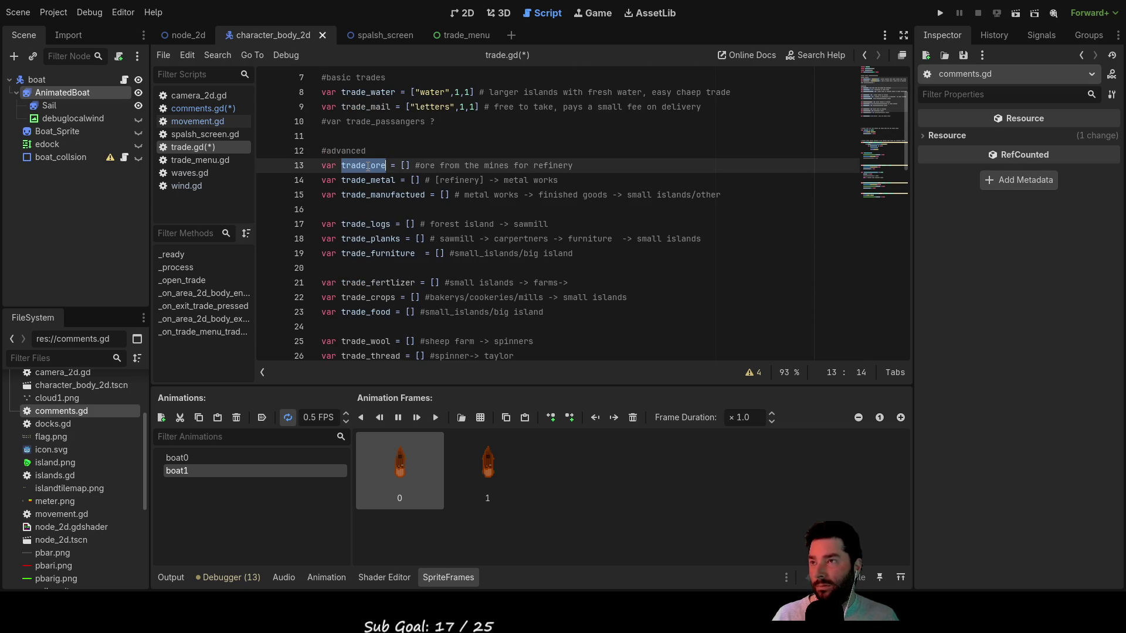
scroll(418, 237, down, 5)
scroll(425, 243, up, 4)
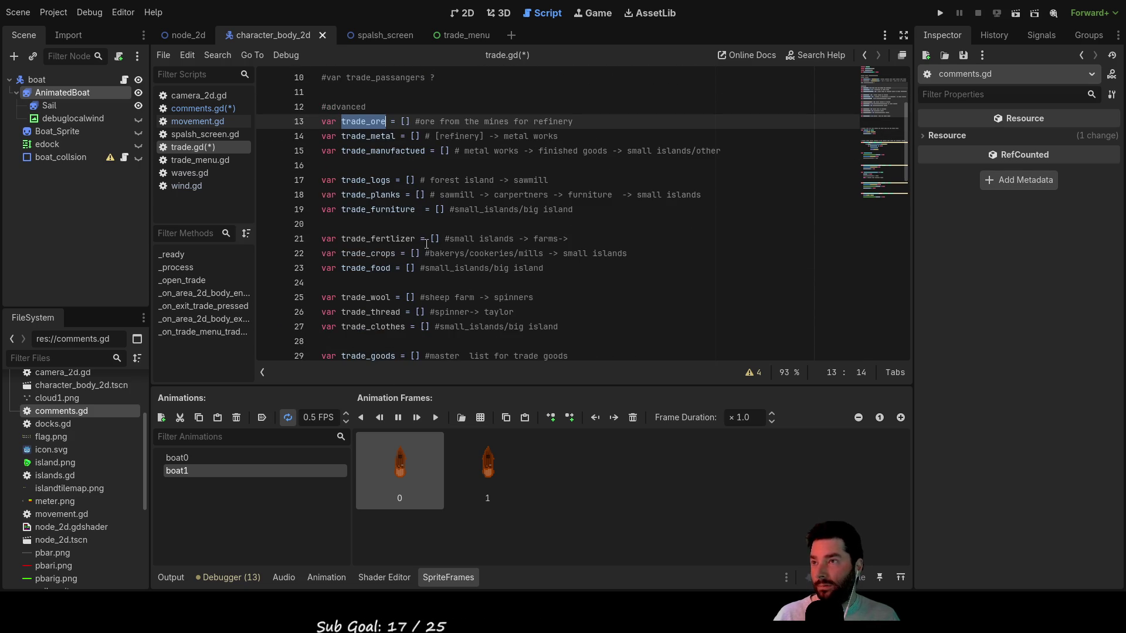
scroll(431, 249, down, 1)
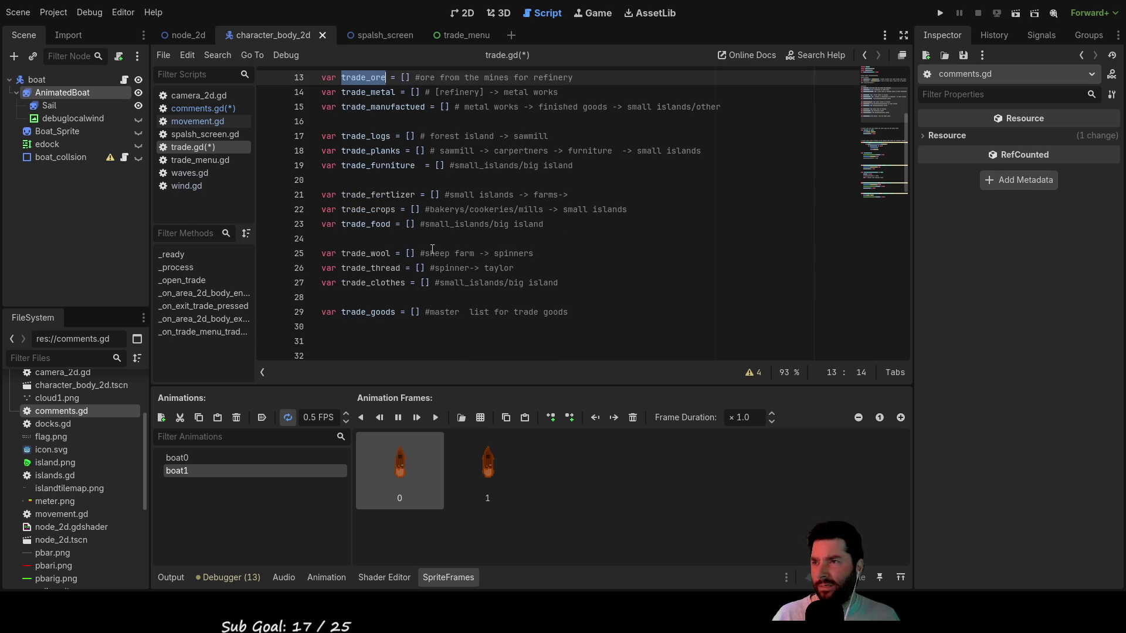
scroll(432, 249, down, 1)
scroll(432, 249, up, 2)
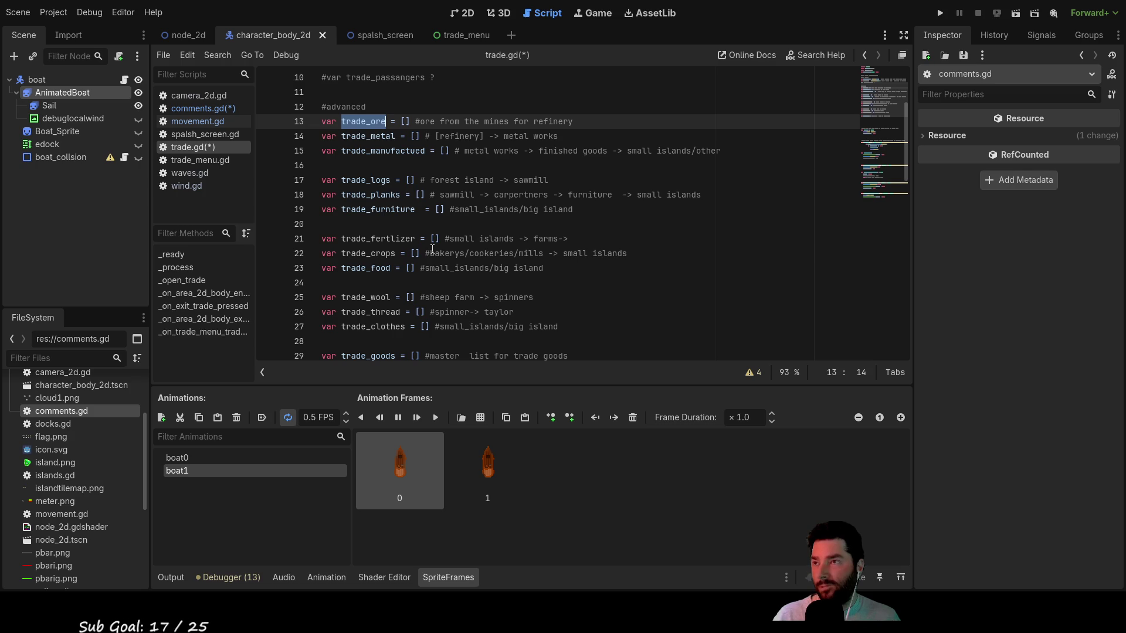
key(Left)
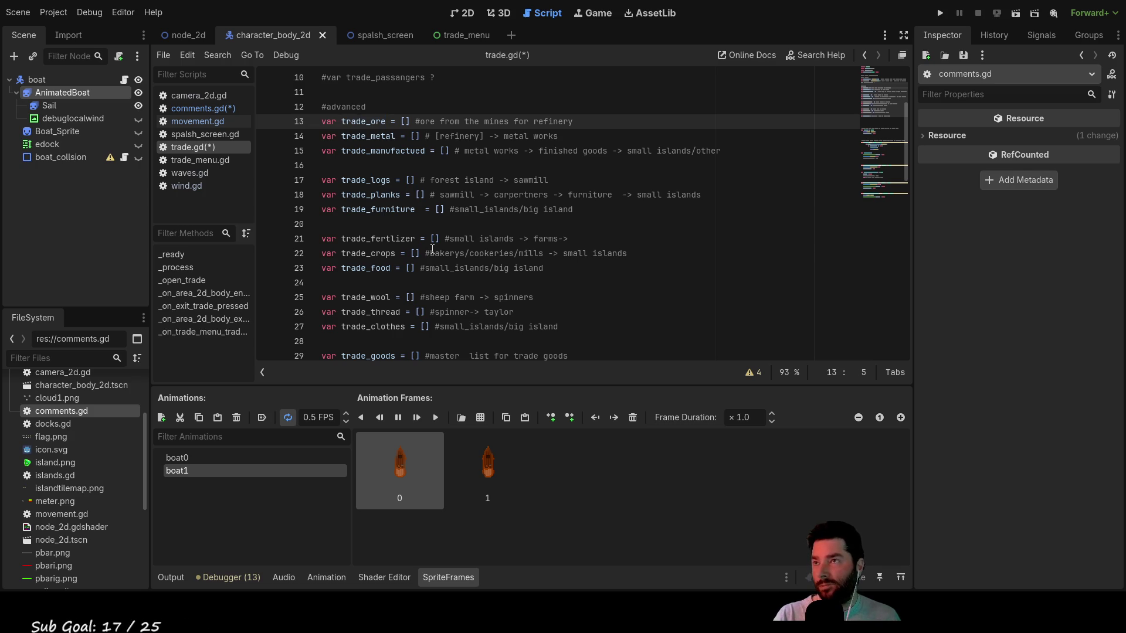
key(Delete)
key(Delete)
key(Delete)
key(Delete)
key(Delete)
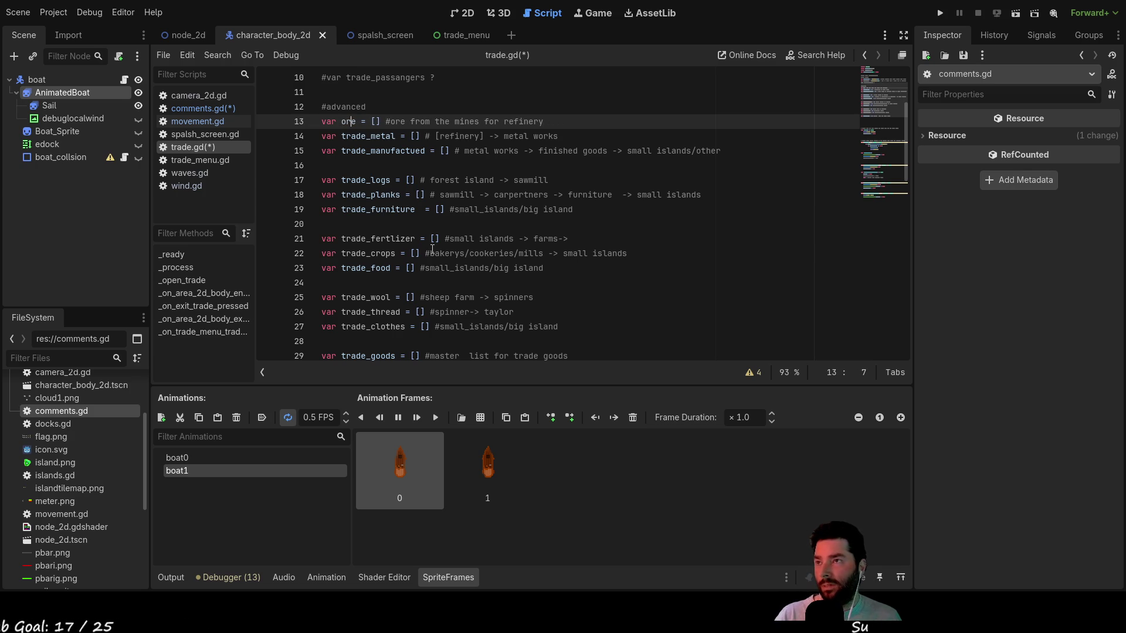
text(_trade)
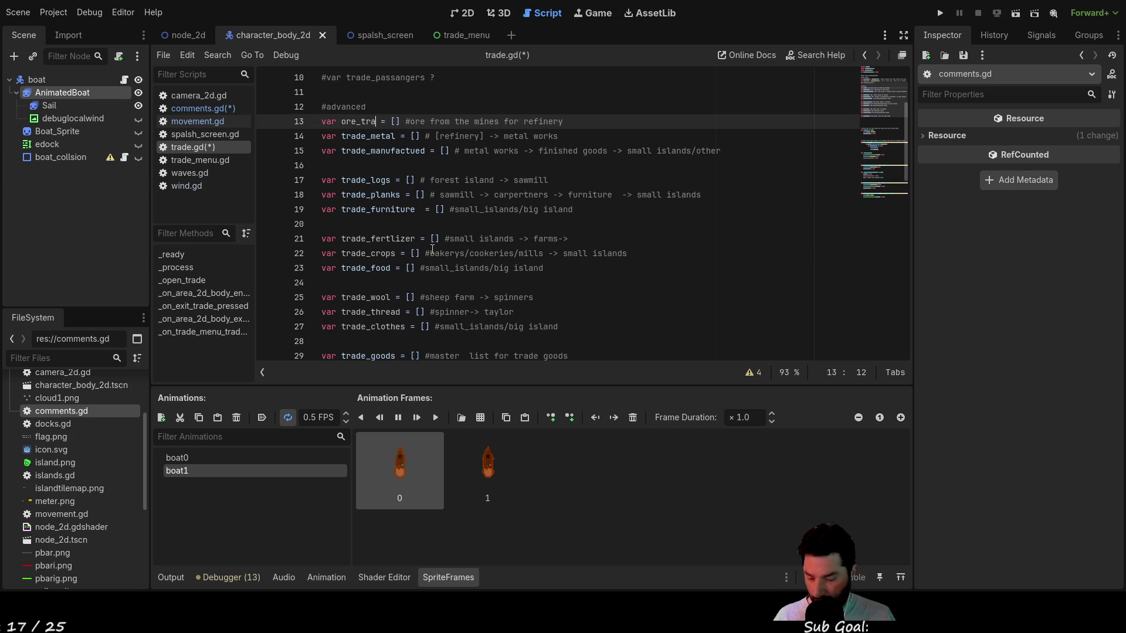
key(Down)
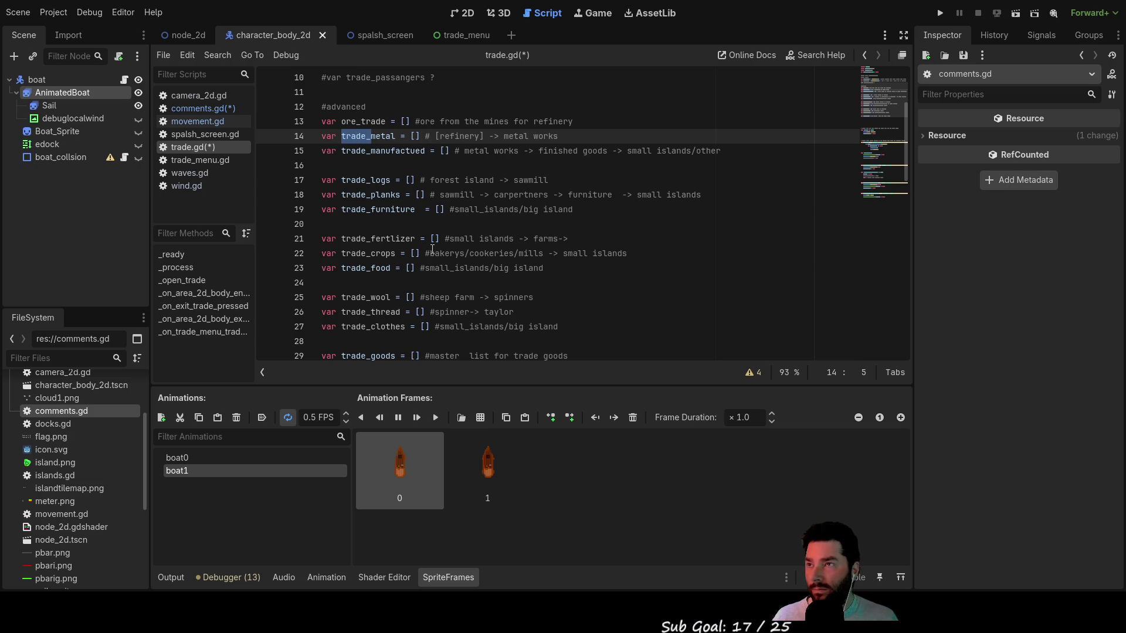
key(BackSpace)
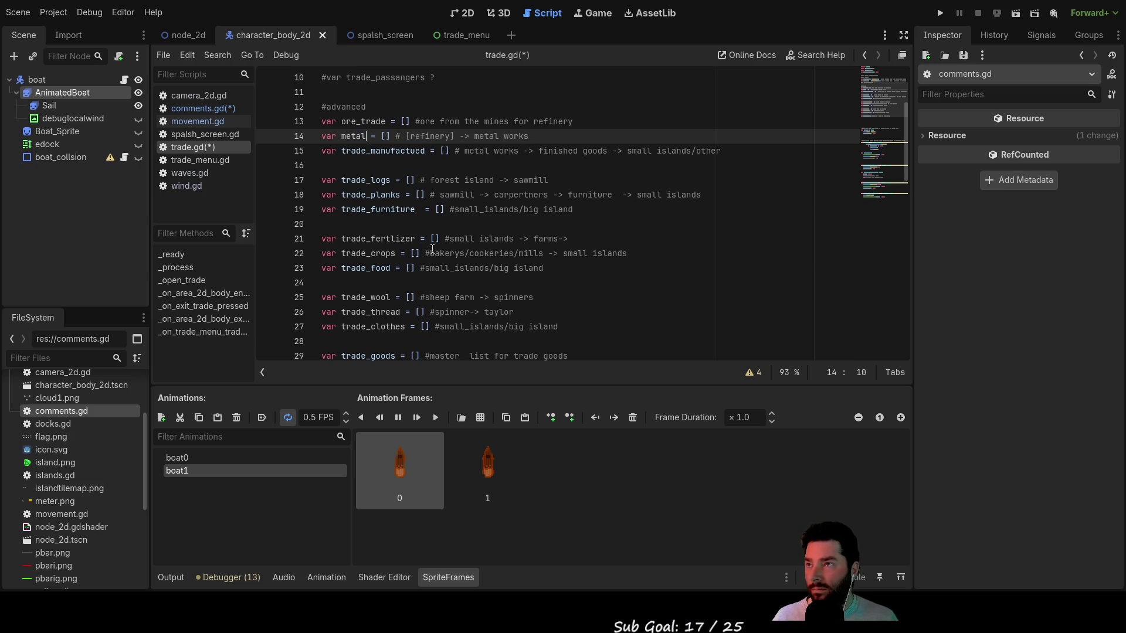
text(_ta)
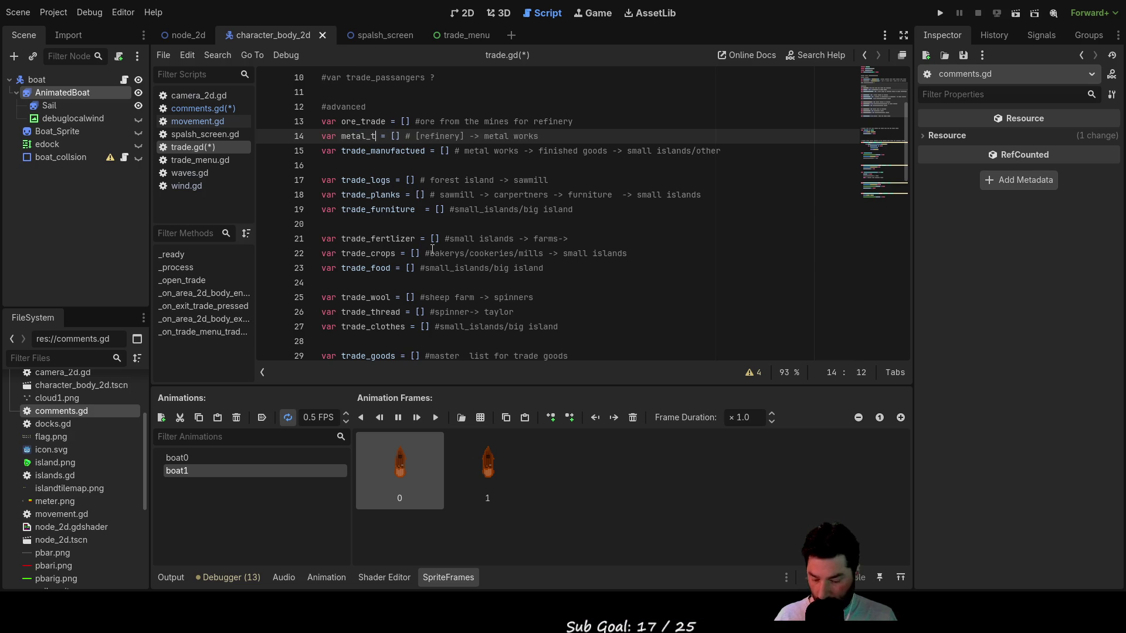
key(BackSpace)
key(BackSpace)
key(BackSpace)
key(Up)
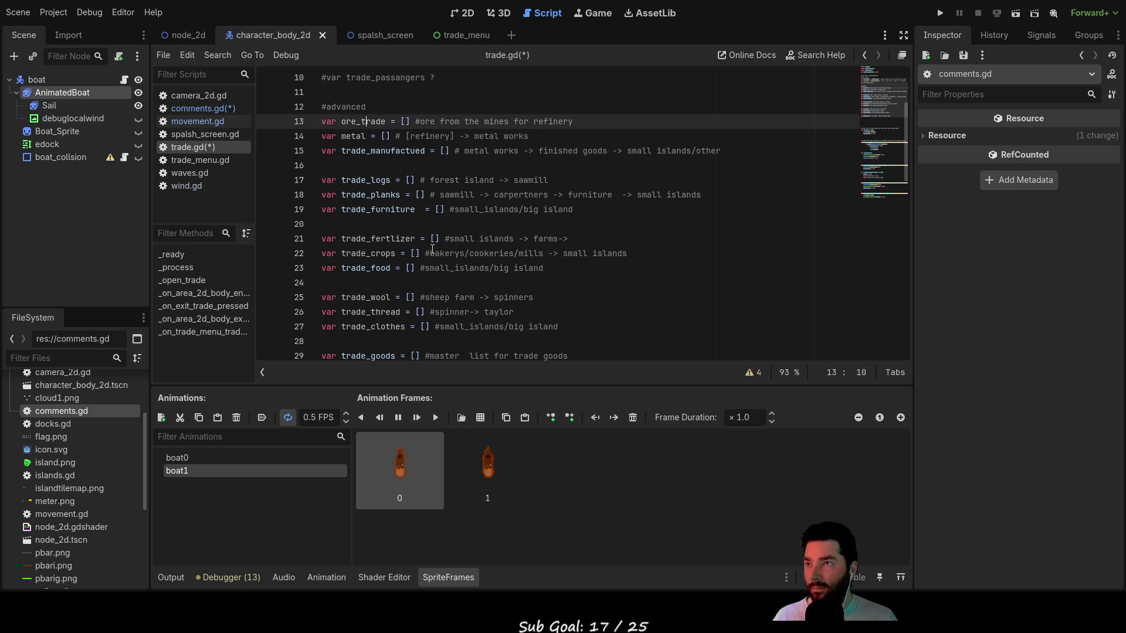
text(trade)_)
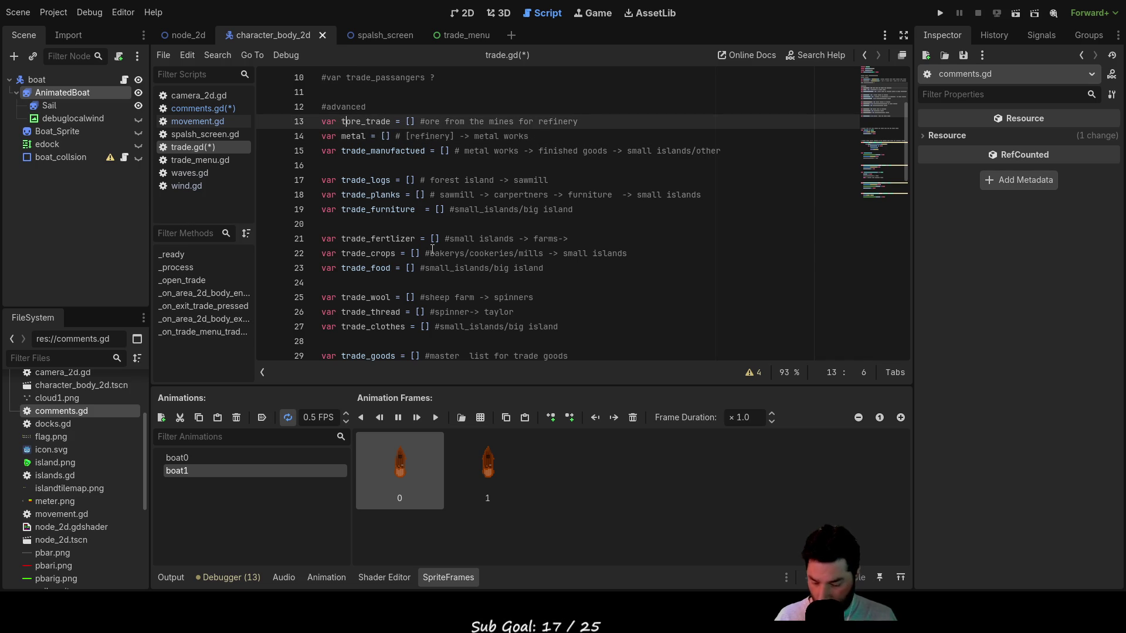
key(BackSpace)
key(BackSpace)
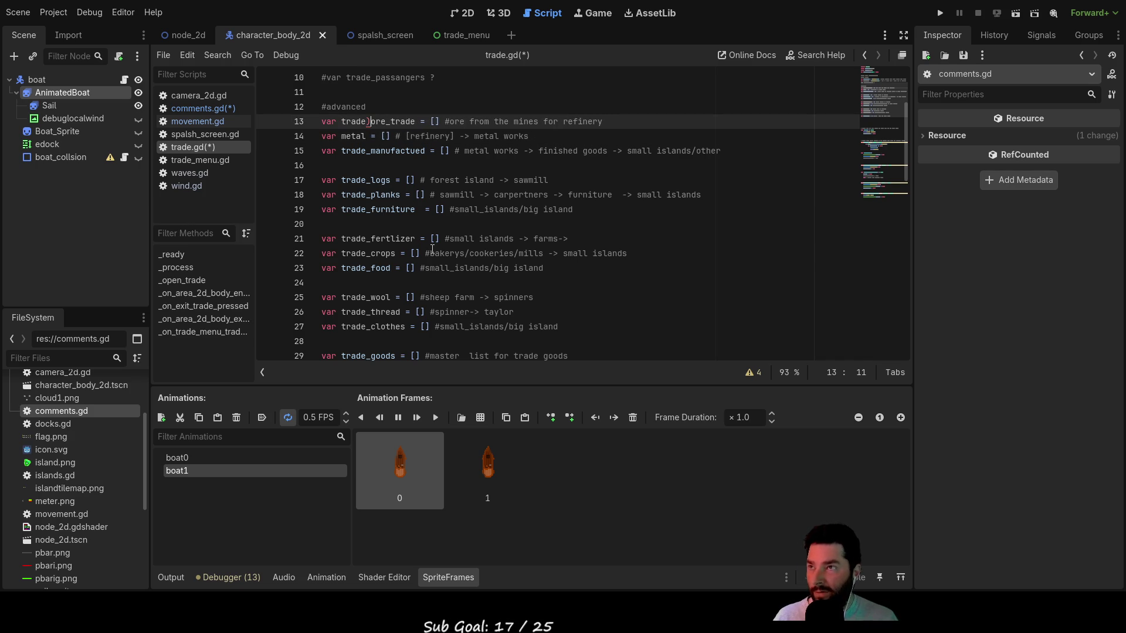
text(_)
key(Right)
key(Right)
key(Right)
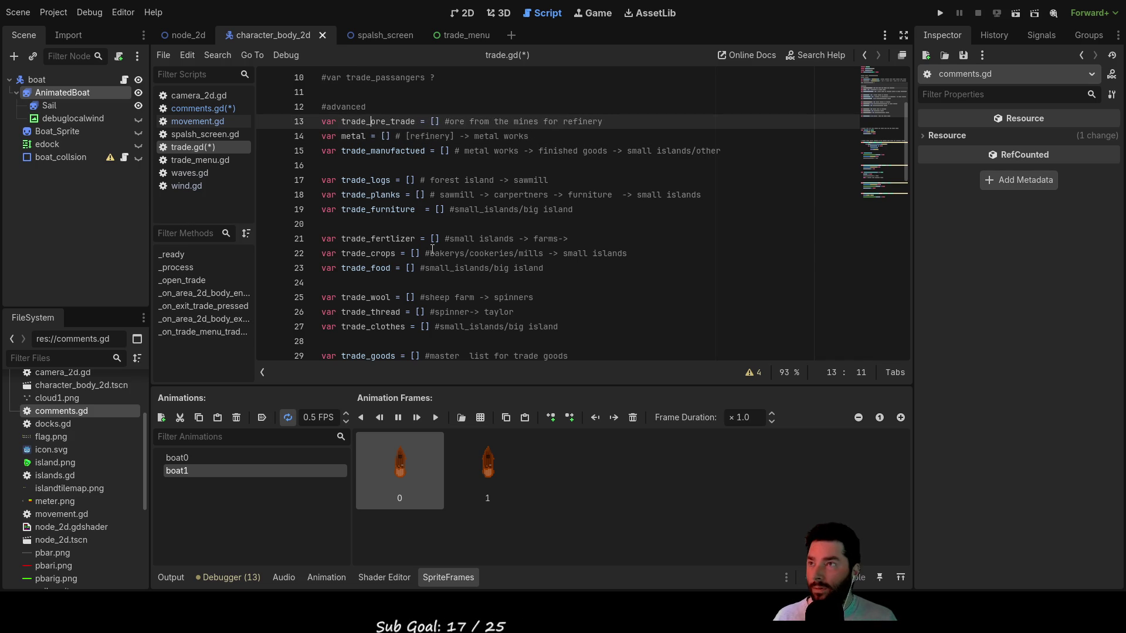
key(Delete)
key(Delete)
key(Delete)
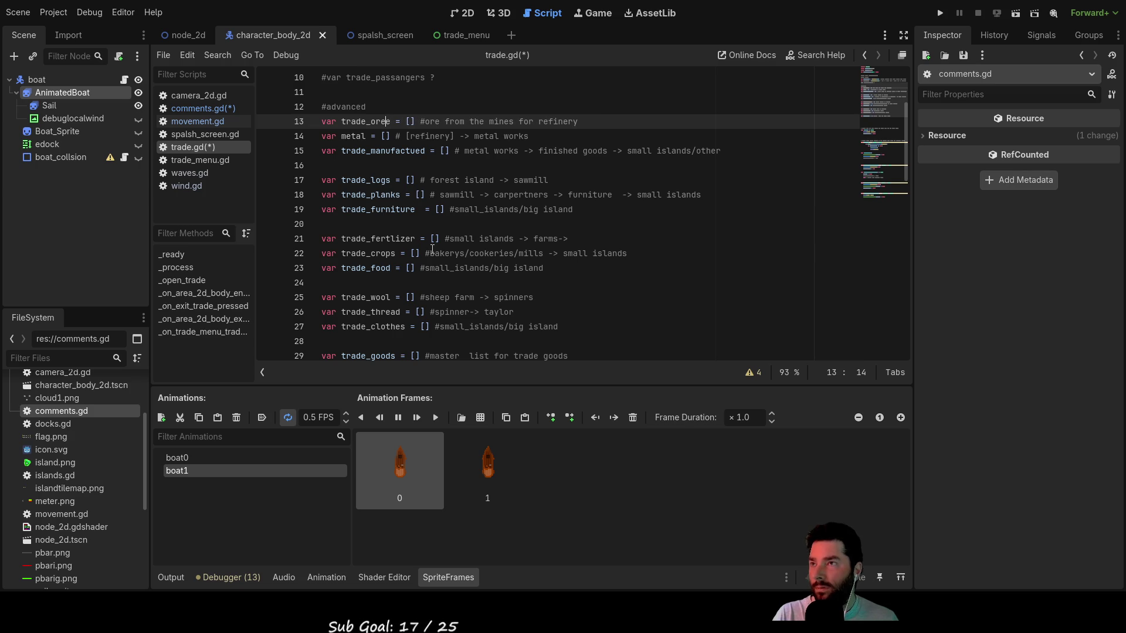
key(Down)
key(Left)
key(Left)
key(Left)
key(Left)
key(Left)
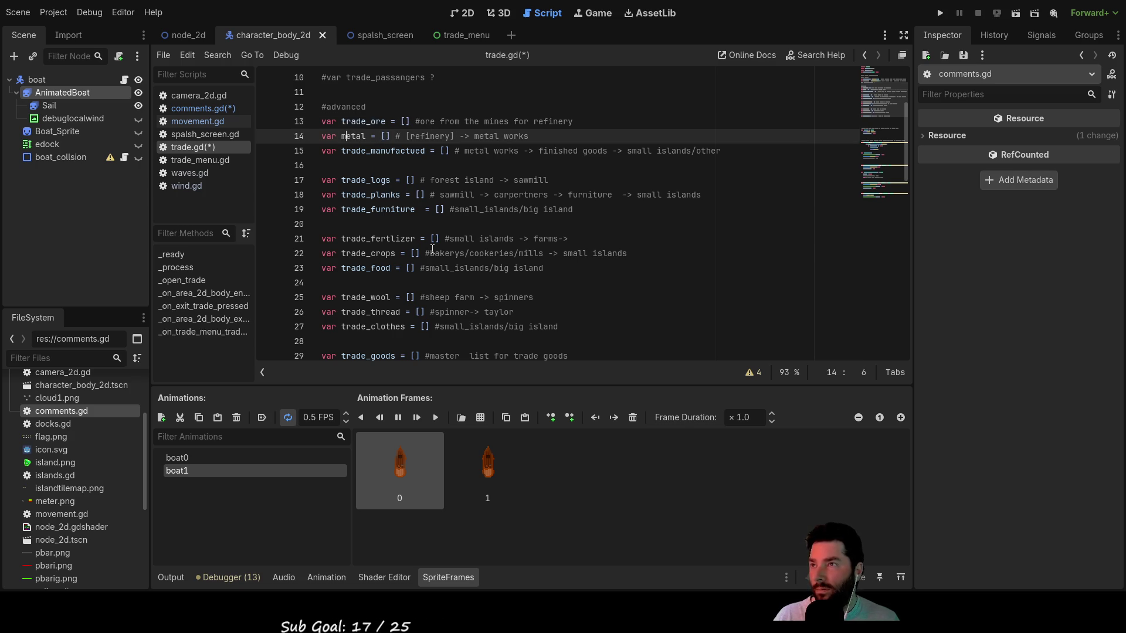
text(trade)
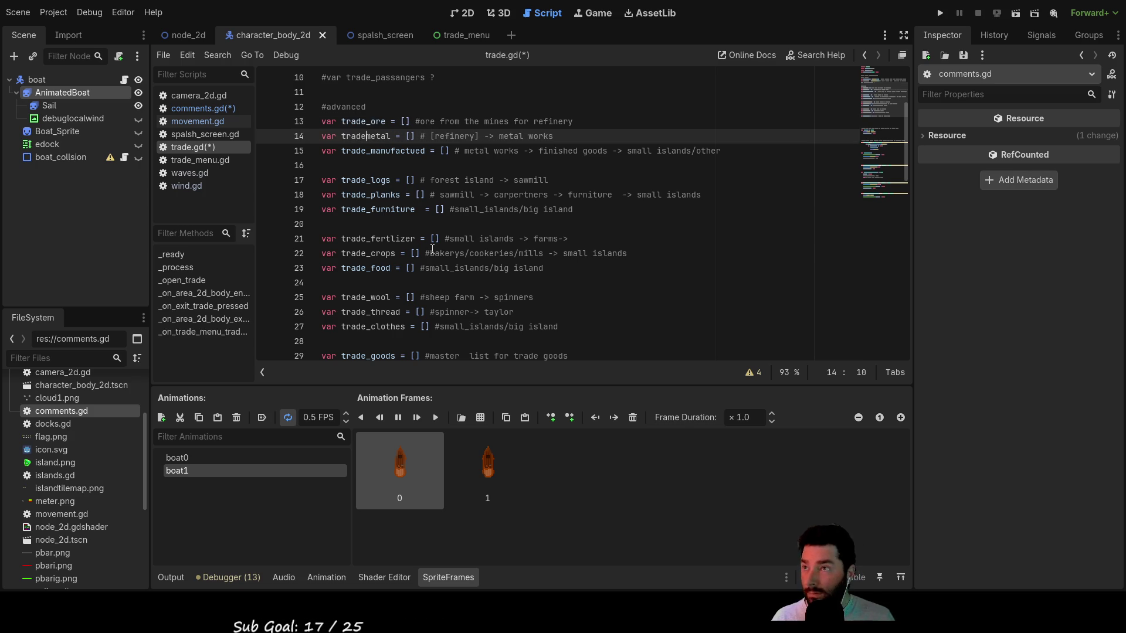
text(_)
key(Up)
key(Up)
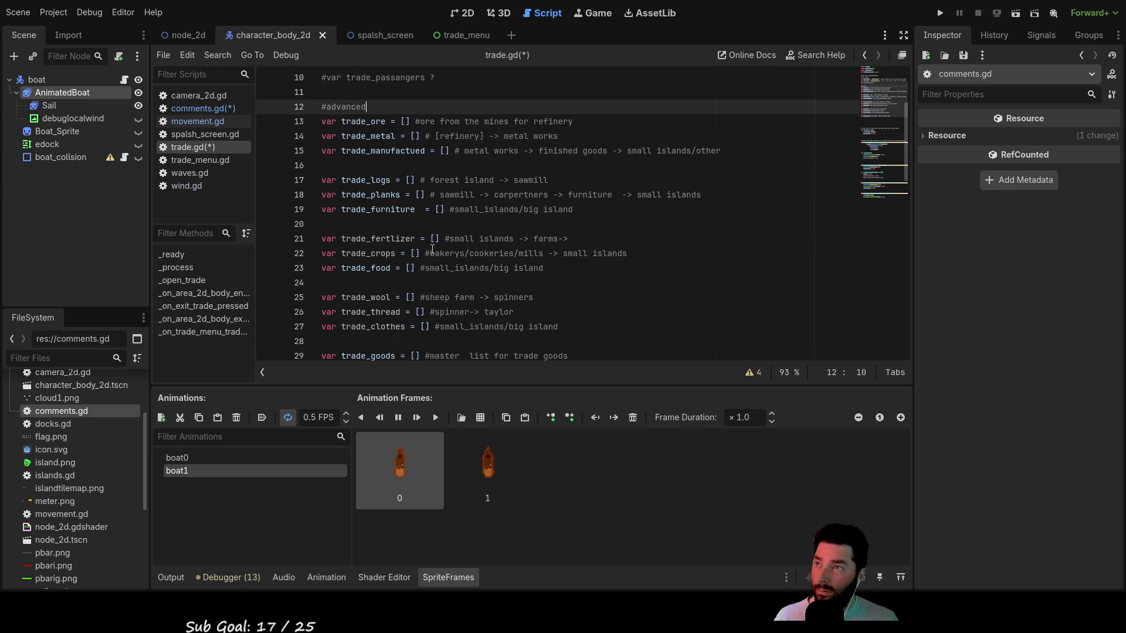
key(Down)
key(Down)
key(Down)
key(Up)
key(Up)
key(Up)
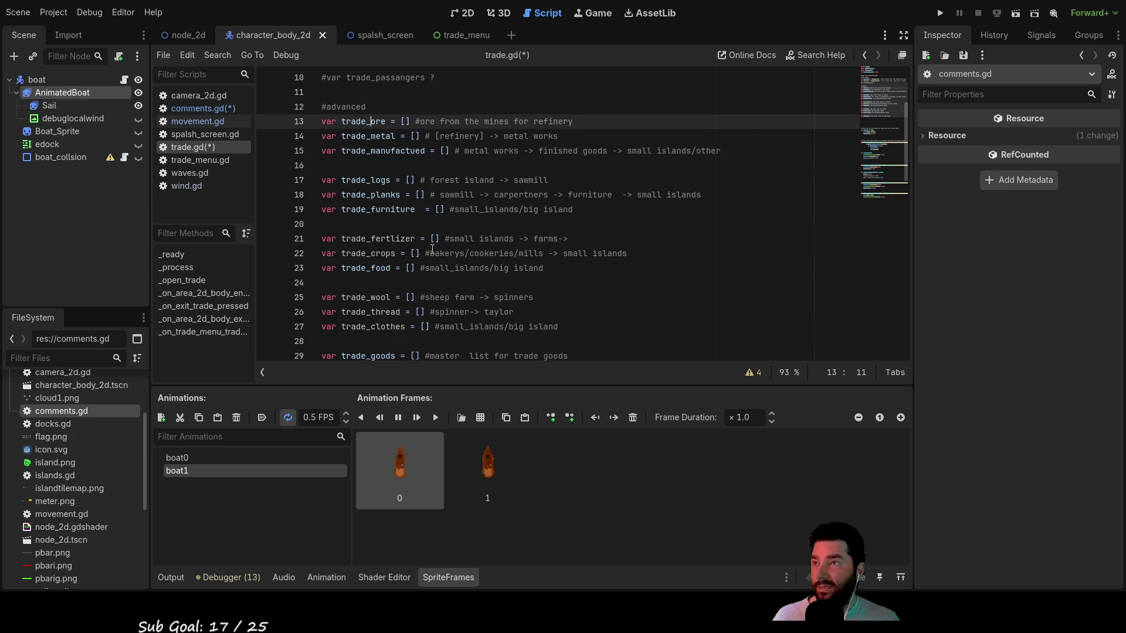
- Edit the header comment to '#trade goods [name,Price,weight,avalablity?]', replacing Kg with weight
key(Up)
key(Down)
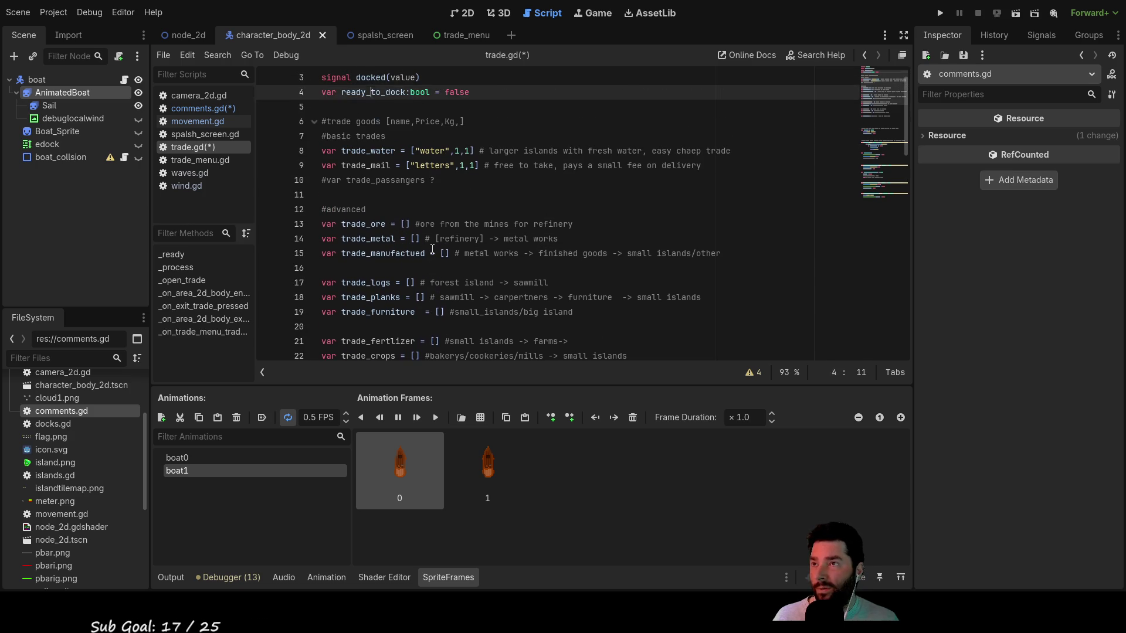
key(Down)
key(Down)
key(Down)
key(Up)
key(Right)
key(Right)
key(Right)
key(Right)
key(Right)
key(Right)
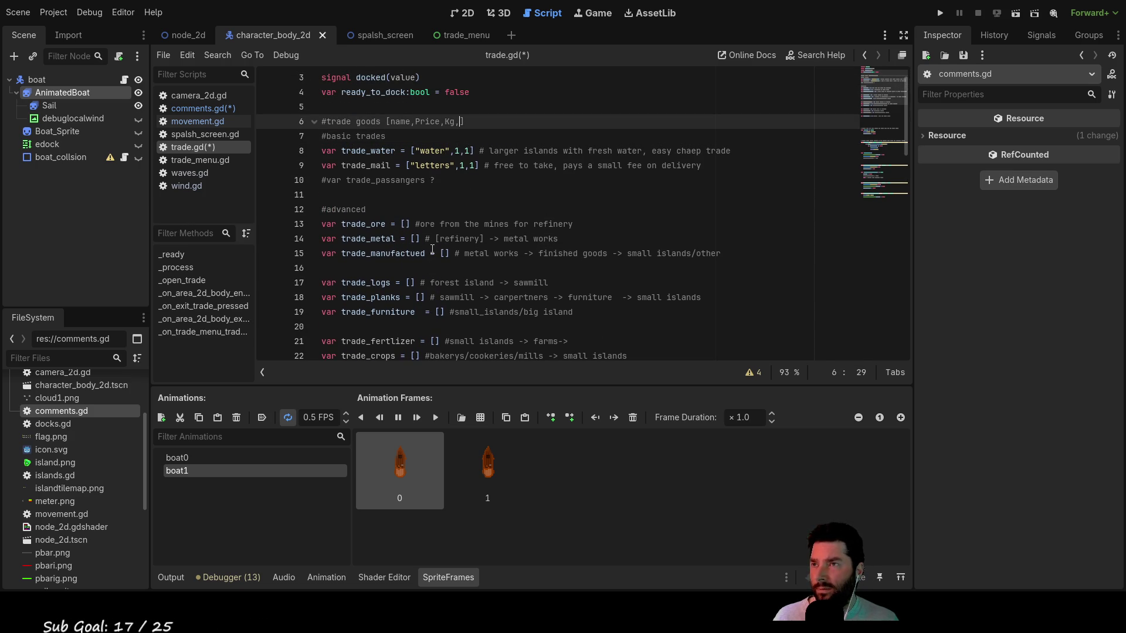
text(a)
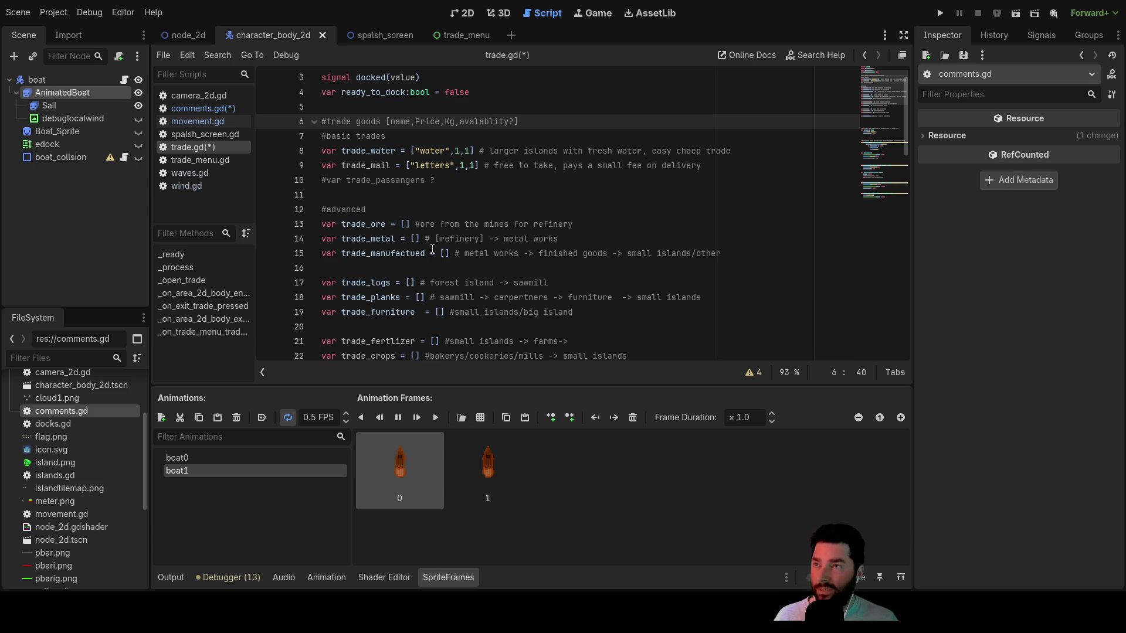
key(Down)
key(Down)
key(Up)
key(Up)
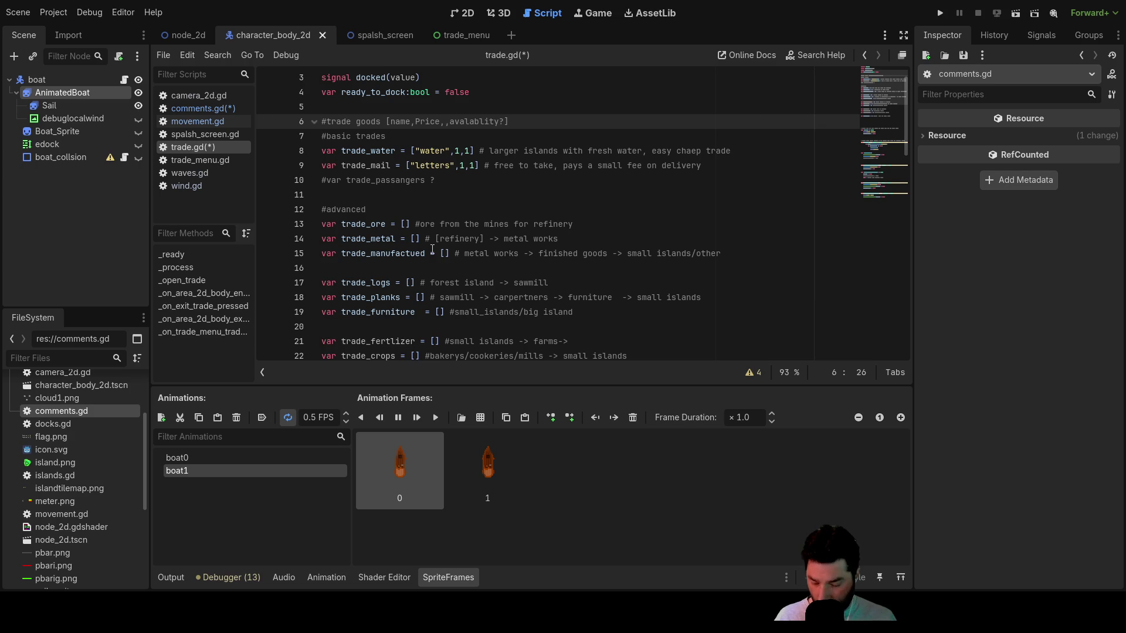
text(weight)
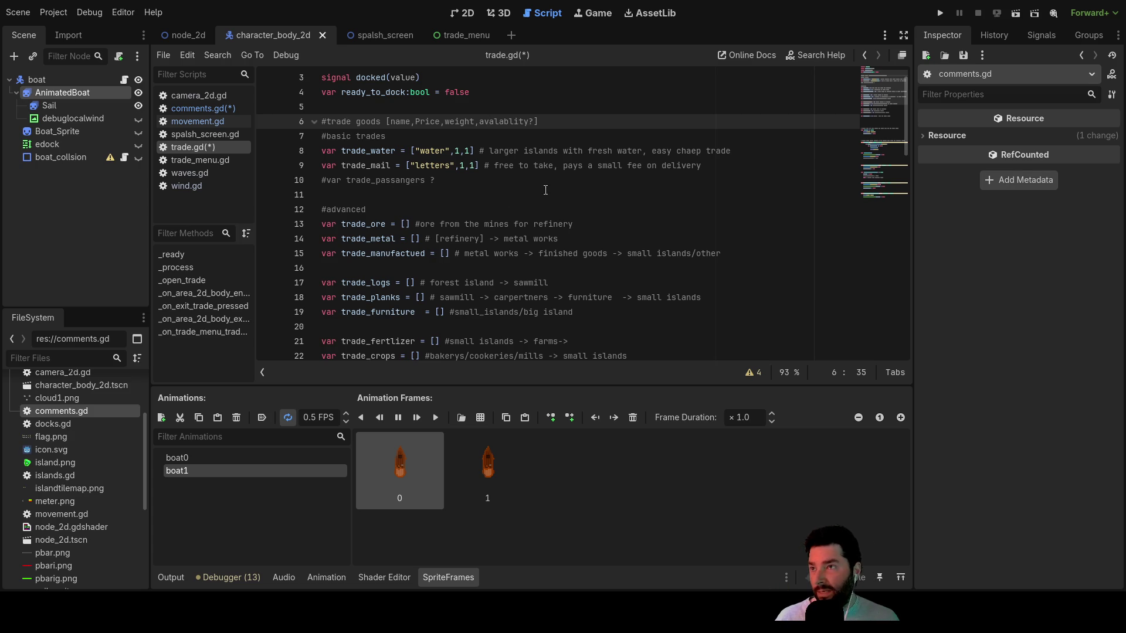
scroll(545, 190, down, 2)
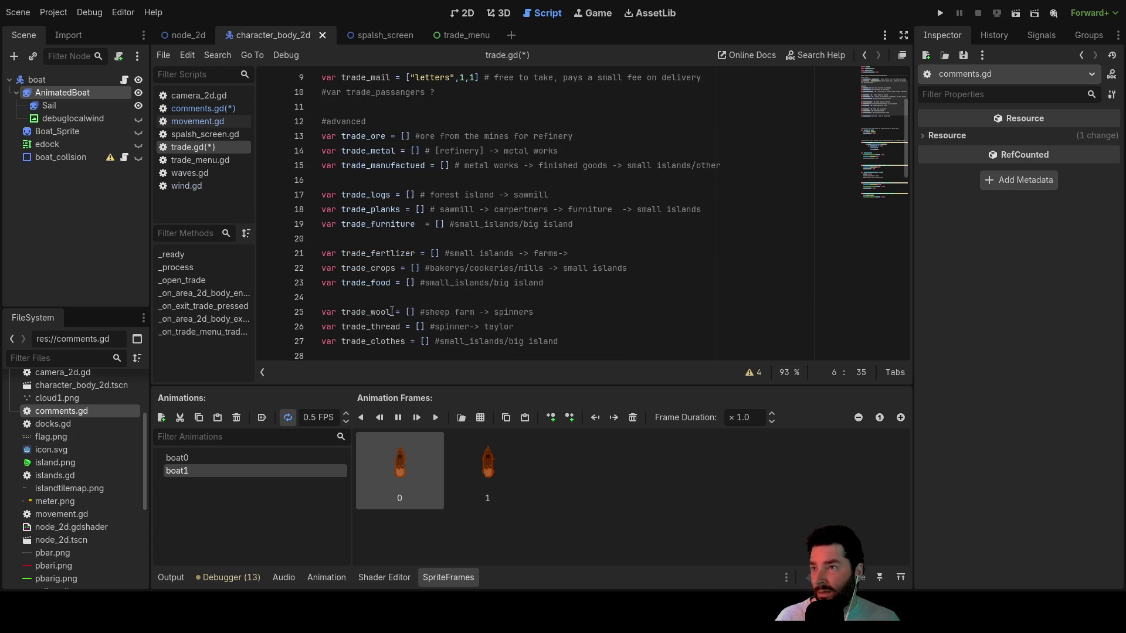
scroll(388, 327, down, 2)
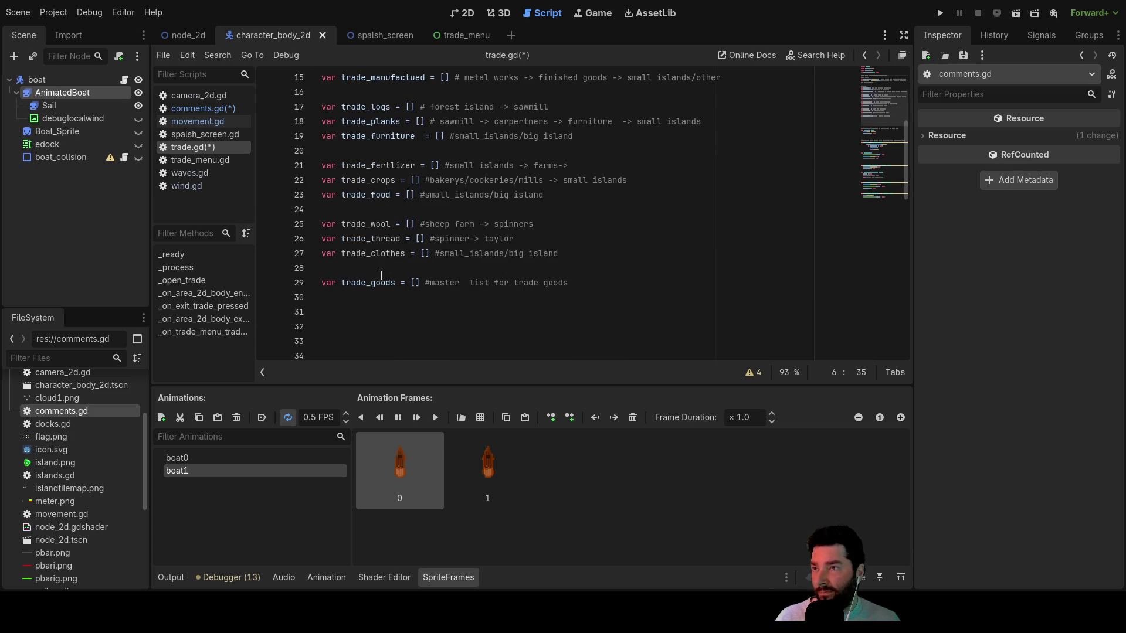
scroll(379, 251, up, 5)
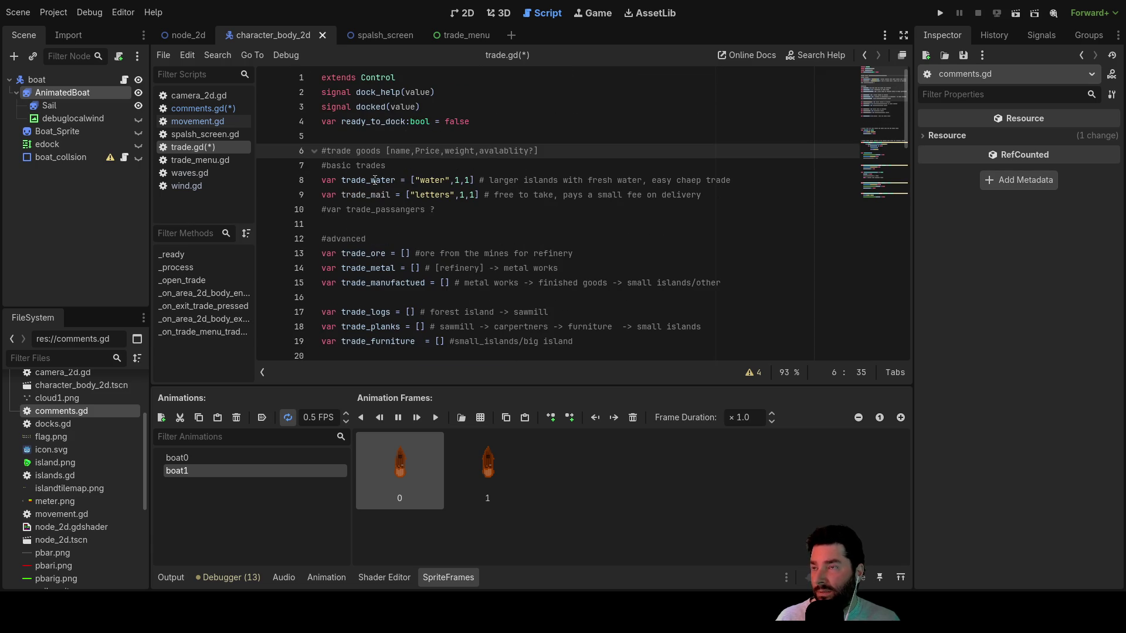
scroll(378, 246, down, 3)
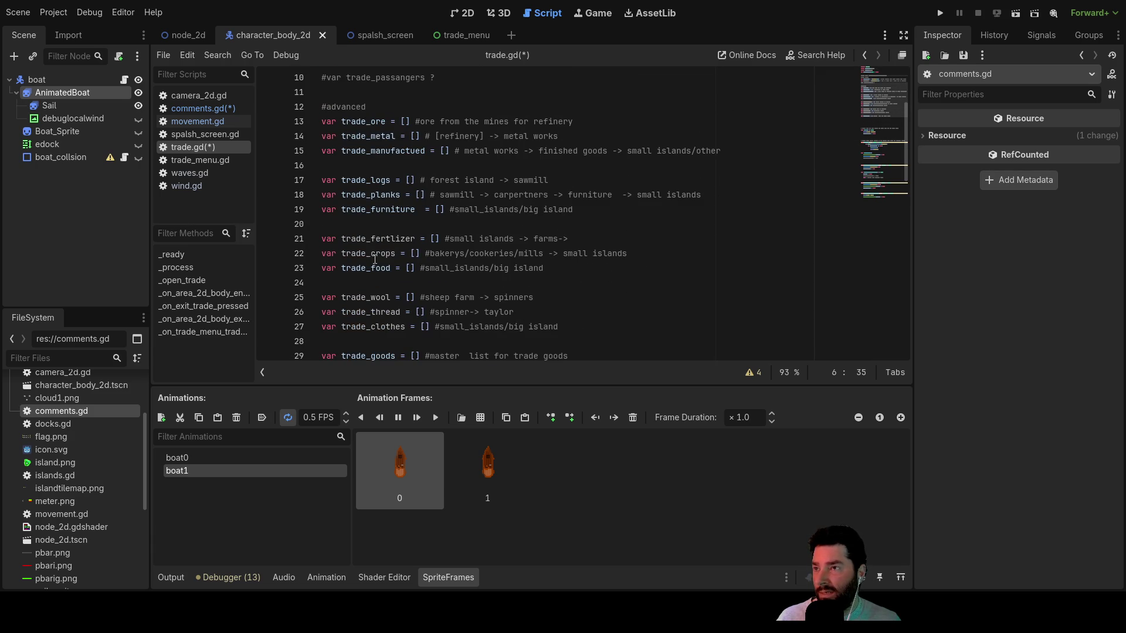
scroll(381, 280, down, 2)
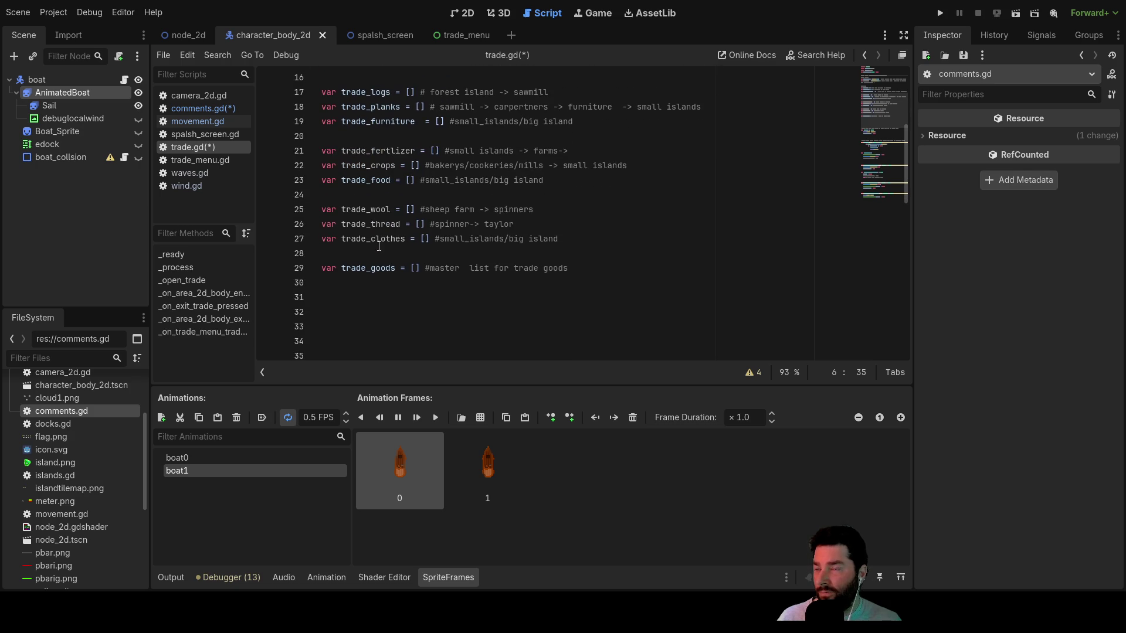
scroll(386, 249, up, 5)
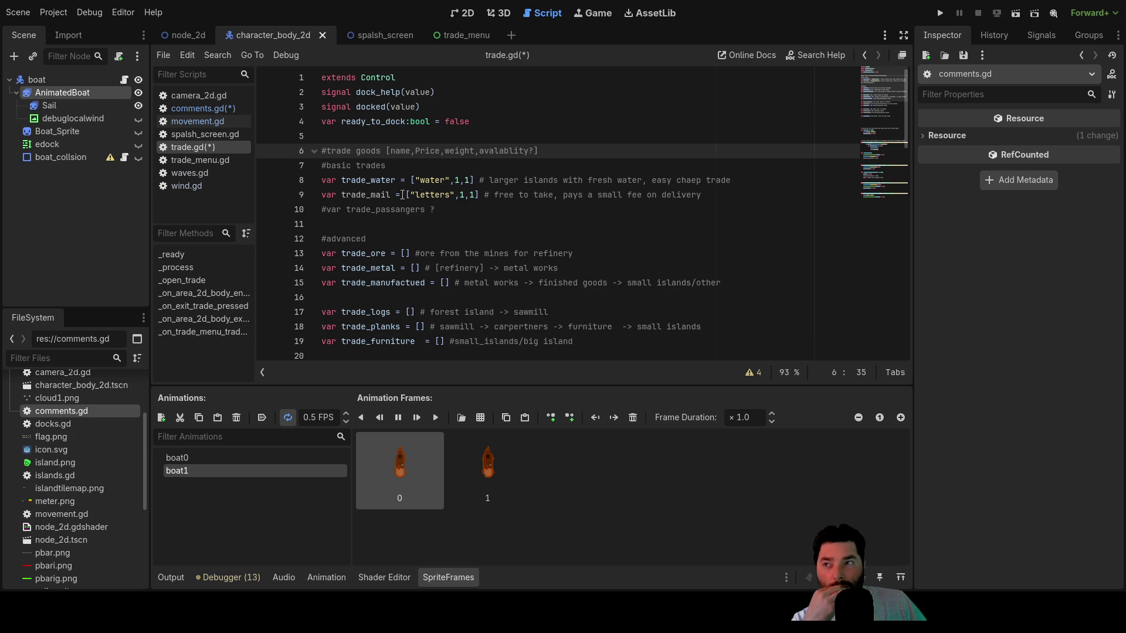
double_click(441, 194)
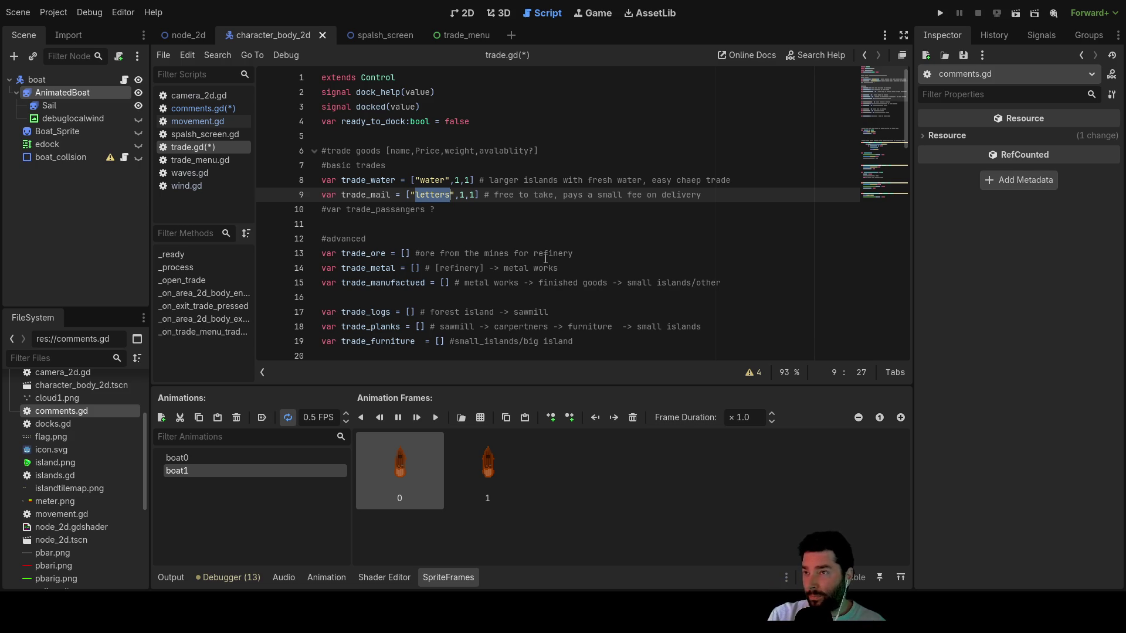
key(Up)
key(Up)
key(Up)
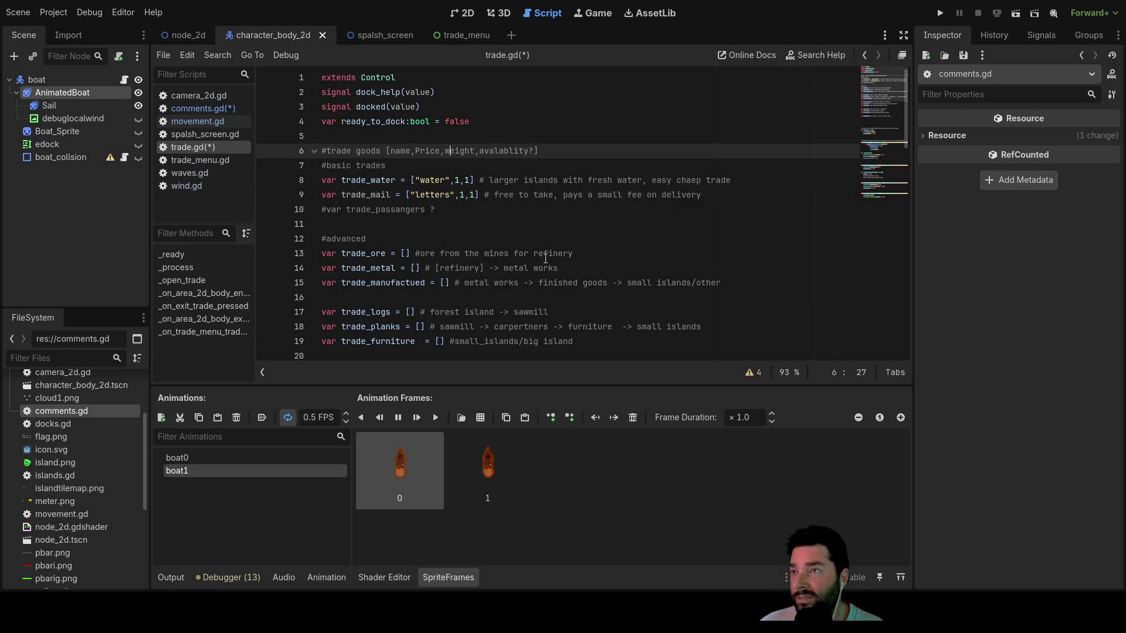
key(Right)
key(Right)
key(Right)
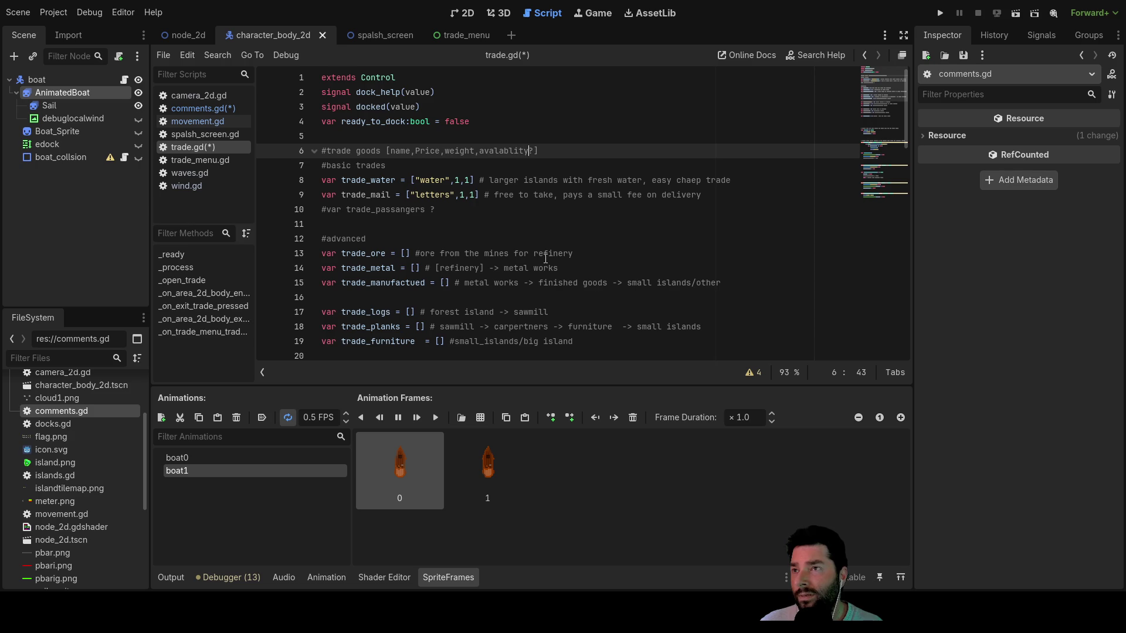
key(ctrl+Left)
key(ctrl+Left)
key(ctrl+Left)
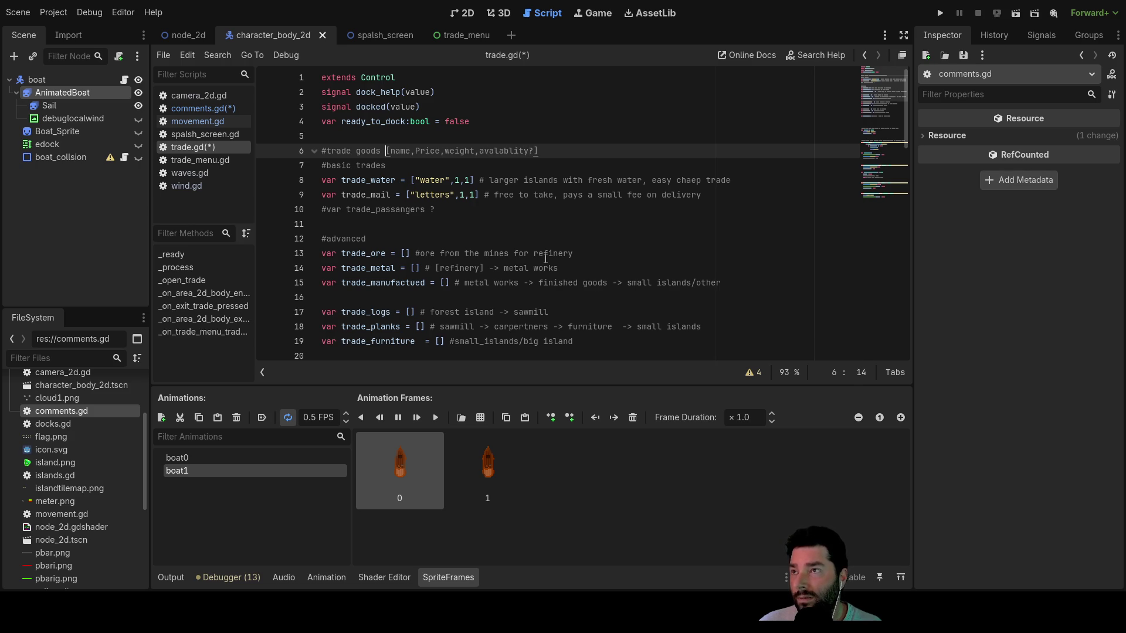
key(Right)
key(Right)
key(Right)
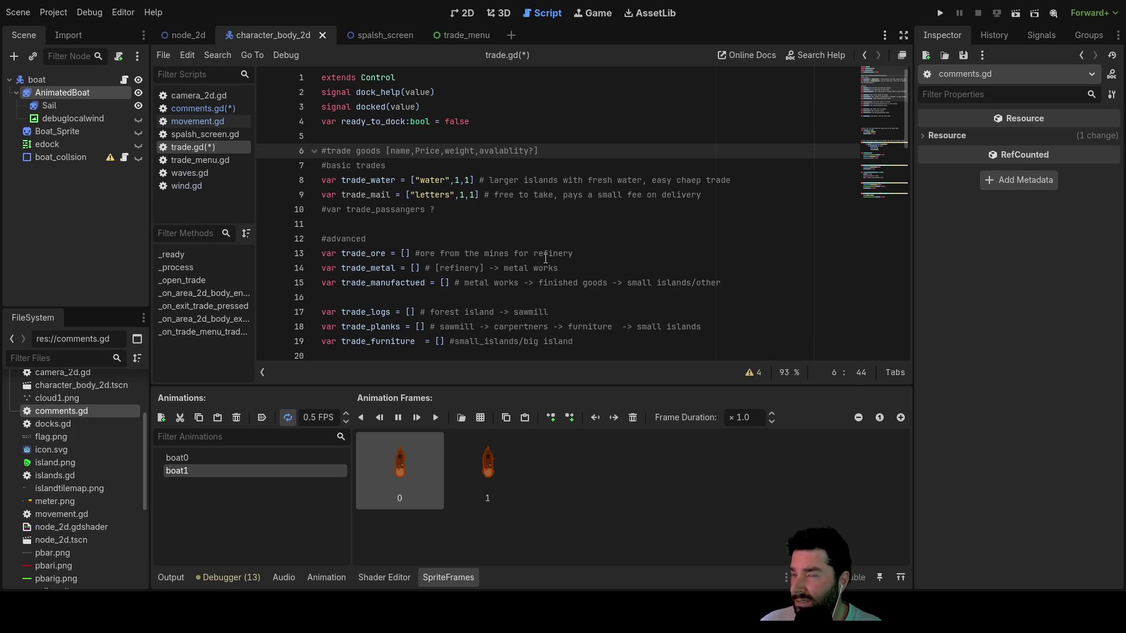
key(Left)
key(Left)
key(Left)
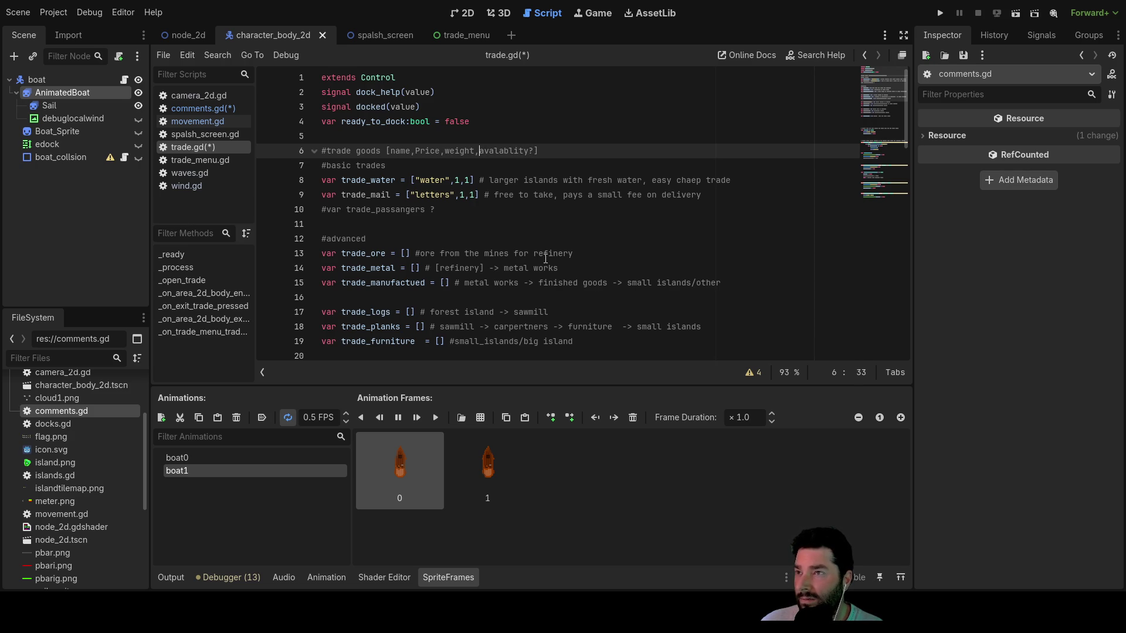
- Remove the avalablity? field so the header reads '#trade goods [name,Price,weight]'
key(shift+Right)
key(shift+Right)
key(shift+Right)
key(BackSpace)
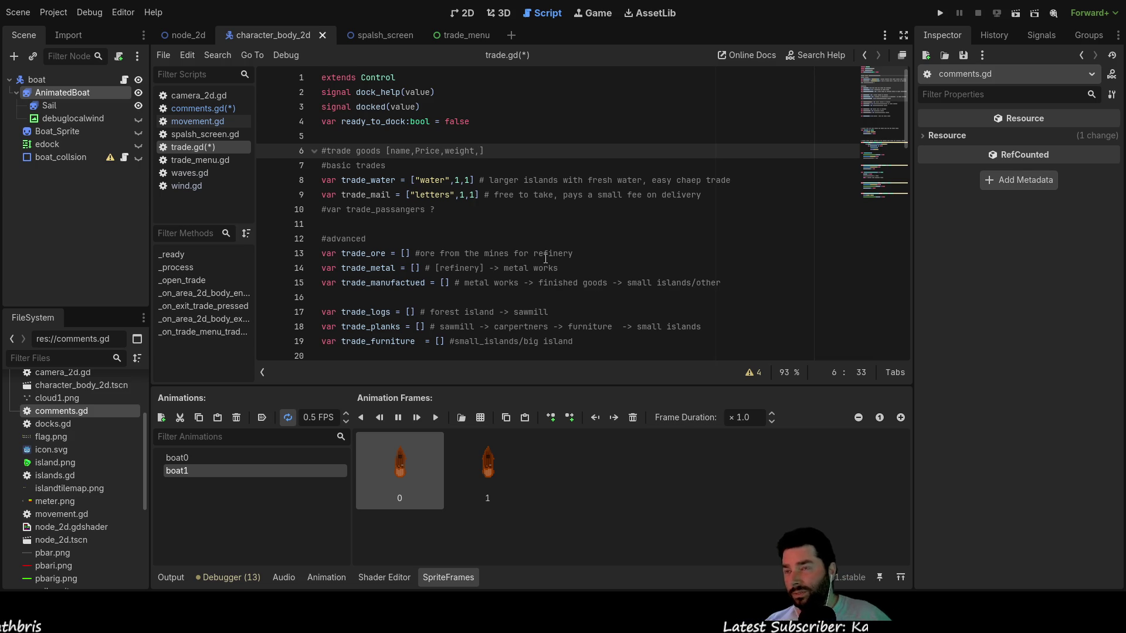
key(Down)
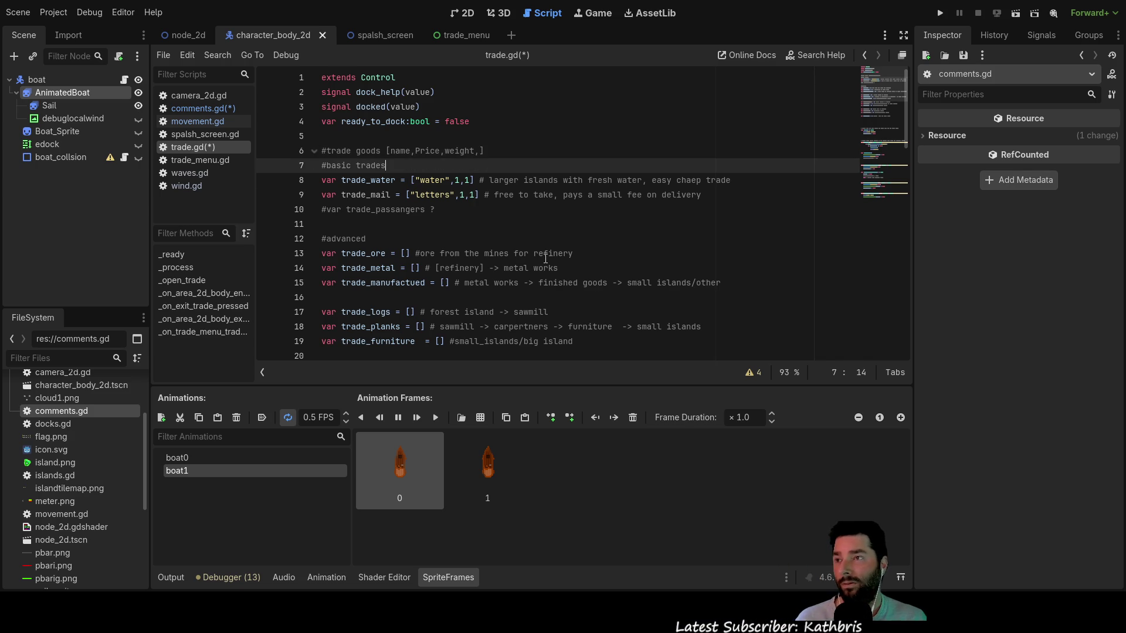
key(Down)
key(Down)
key(Down)
key(Up)
key(Up)
key(Up)
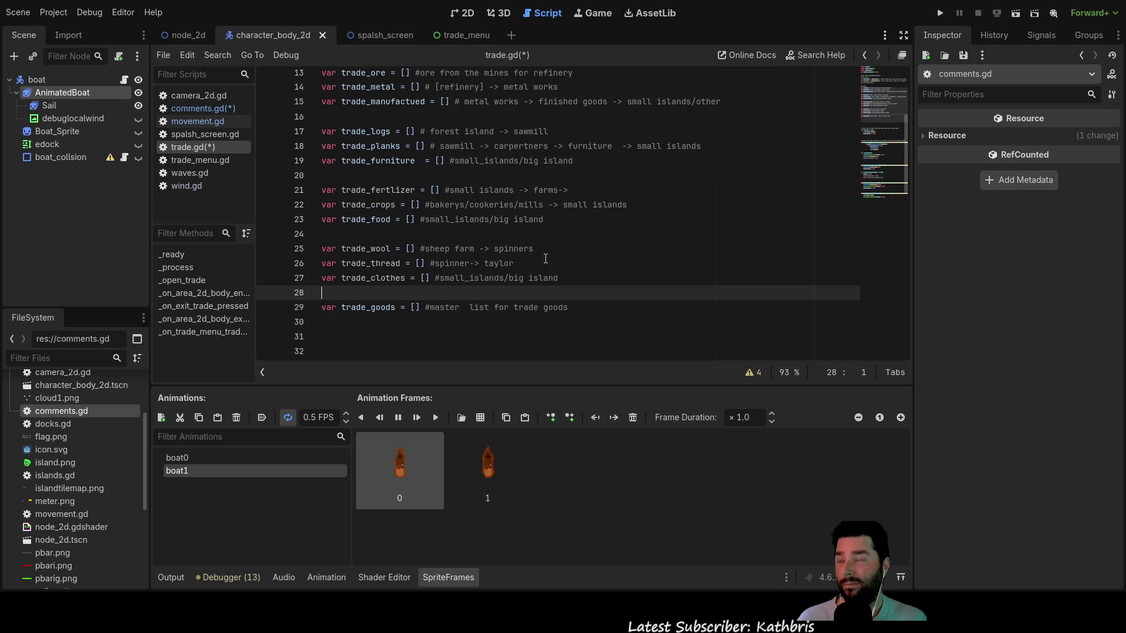
key(Up)
key(Up)
key(Up)
key(Down)
key(Down)
key(Down)
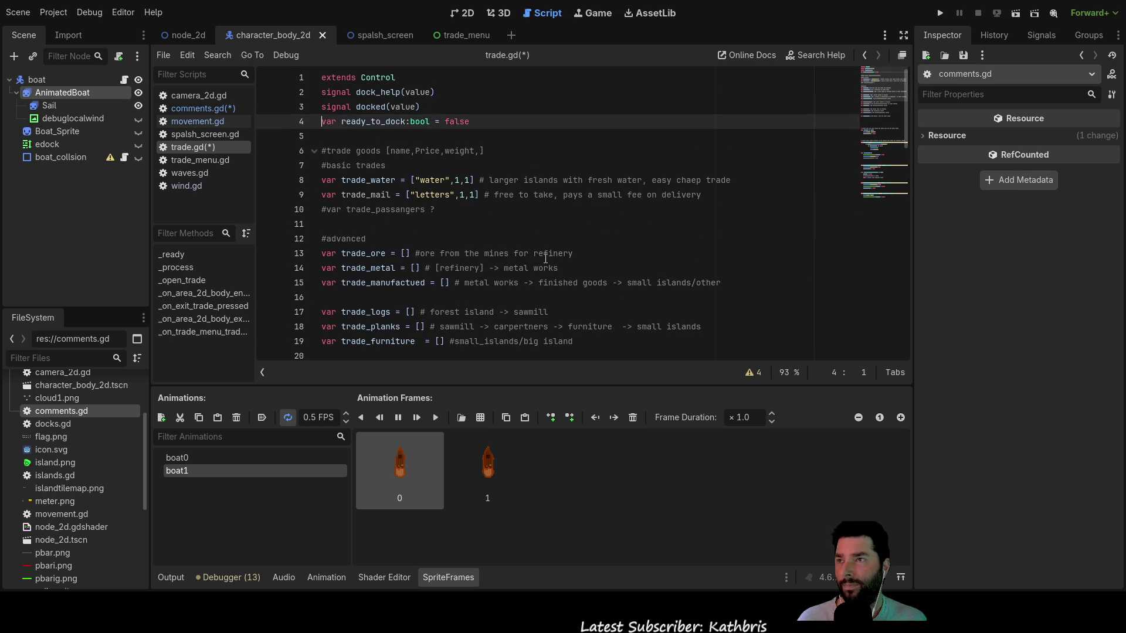
key(Down)
key(Down)
key(Right)
key(Right)
key(Right)
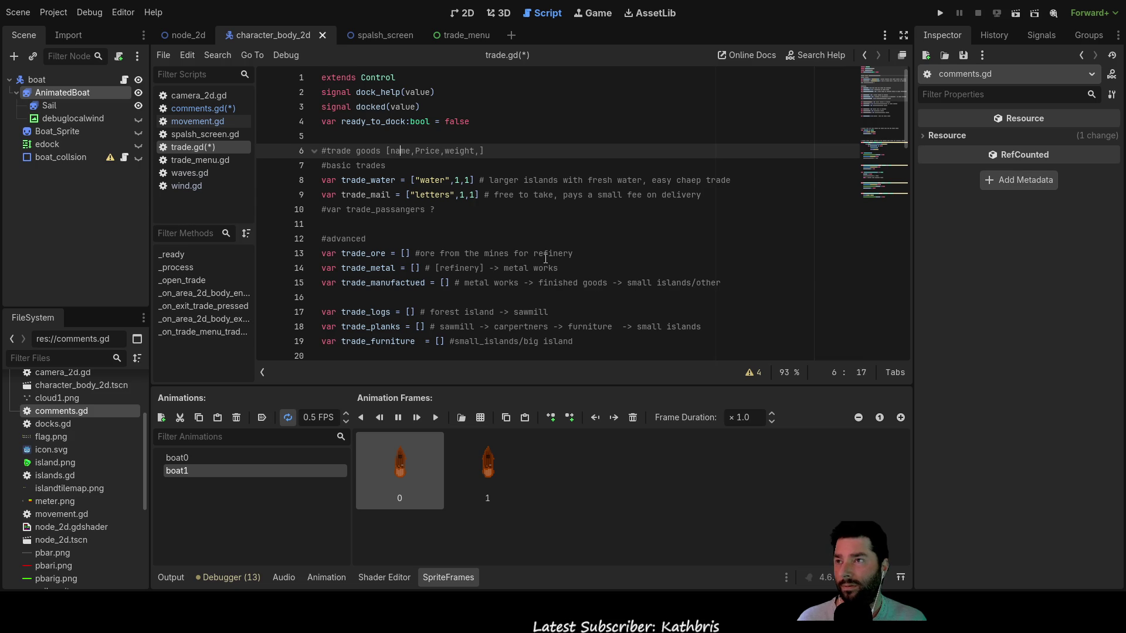
key(Right)
key(Right)
key(Right)
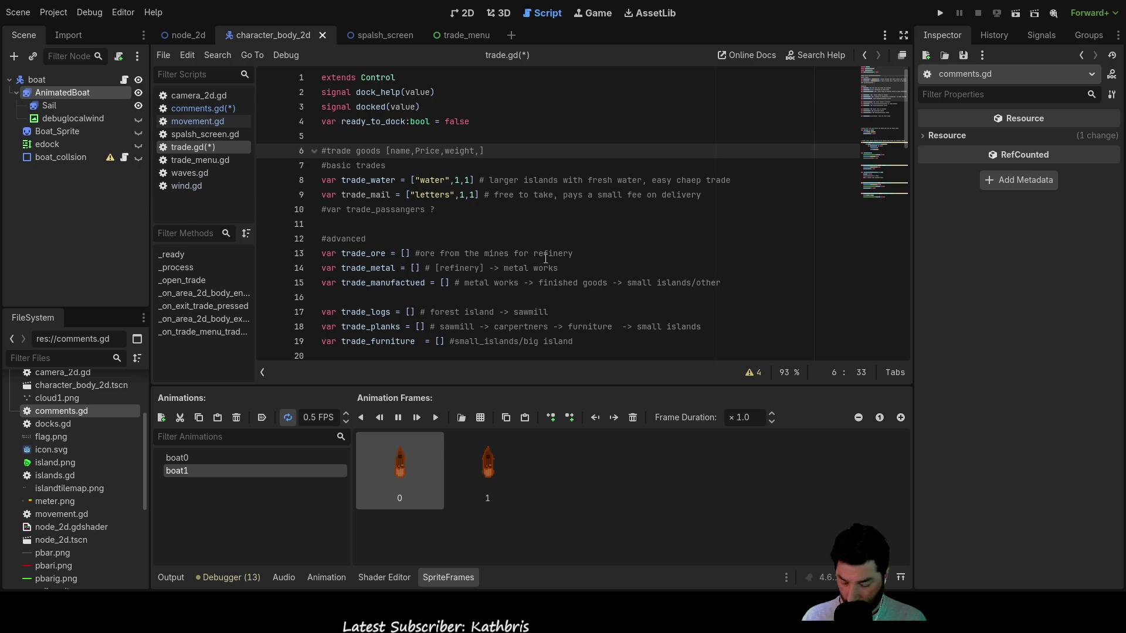
text(lo)
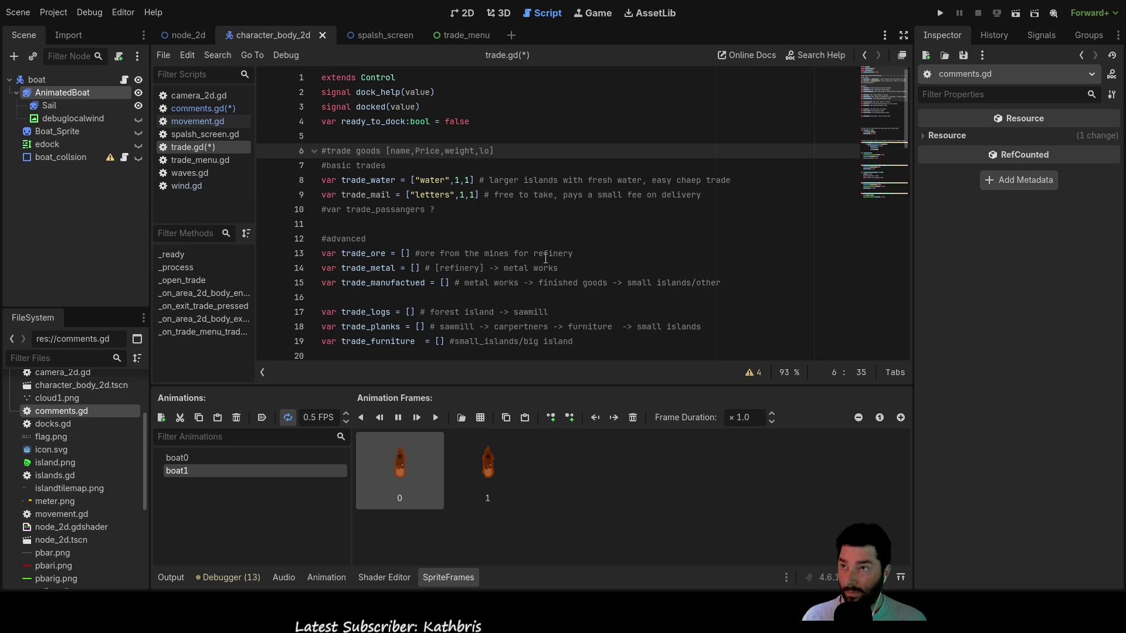
text(c)
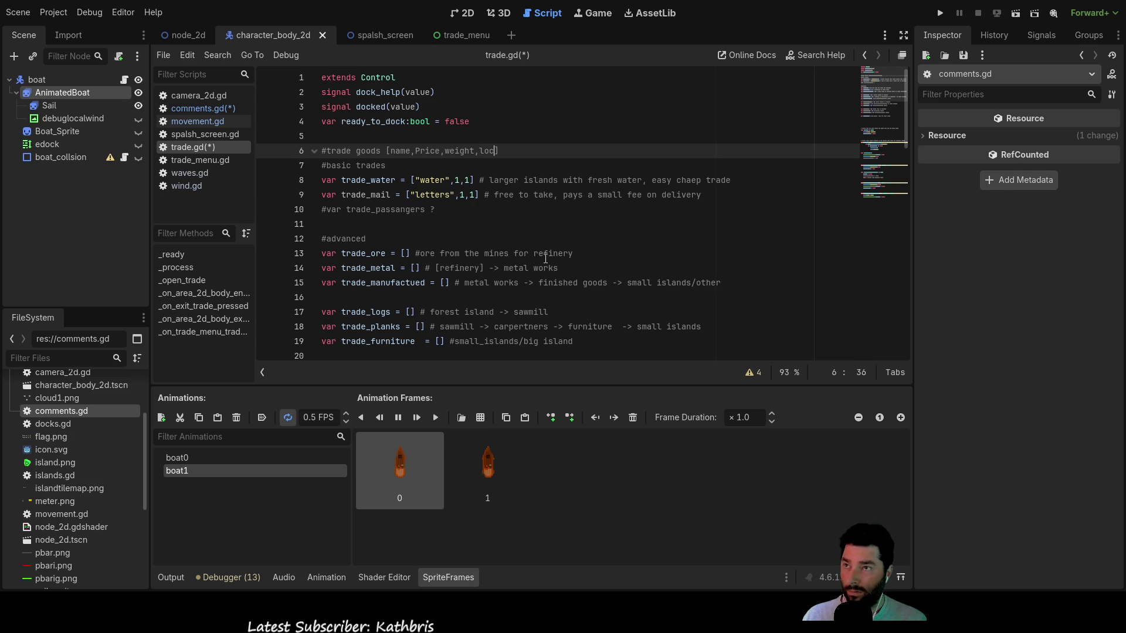
key(BackSpace)
key(BackSpace)
key(BackSpace)
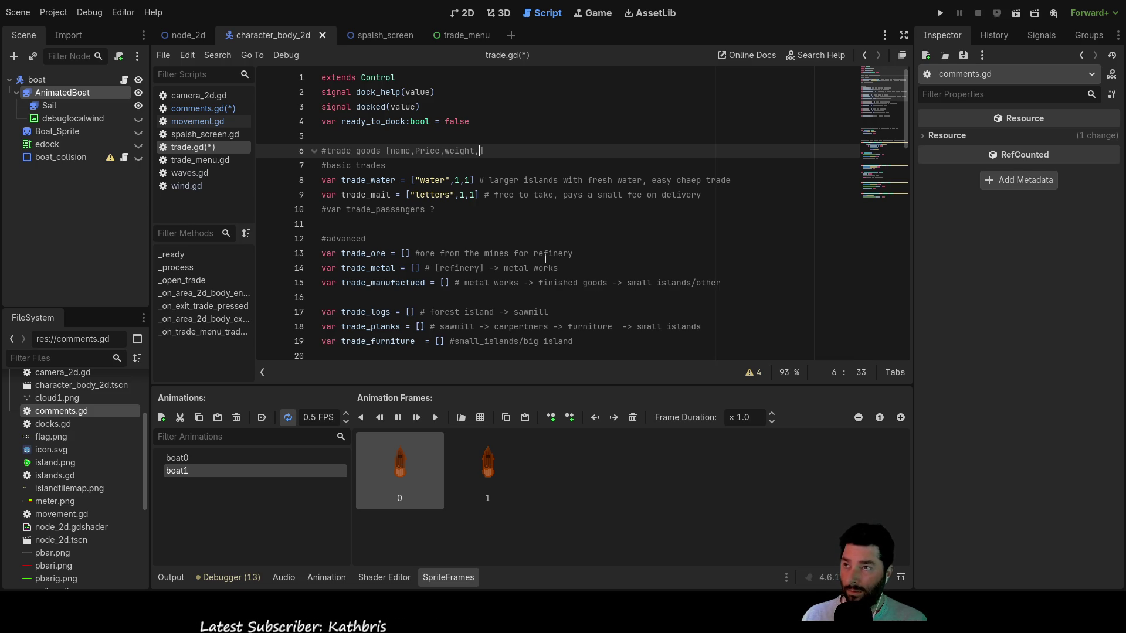
key(BackSpace)
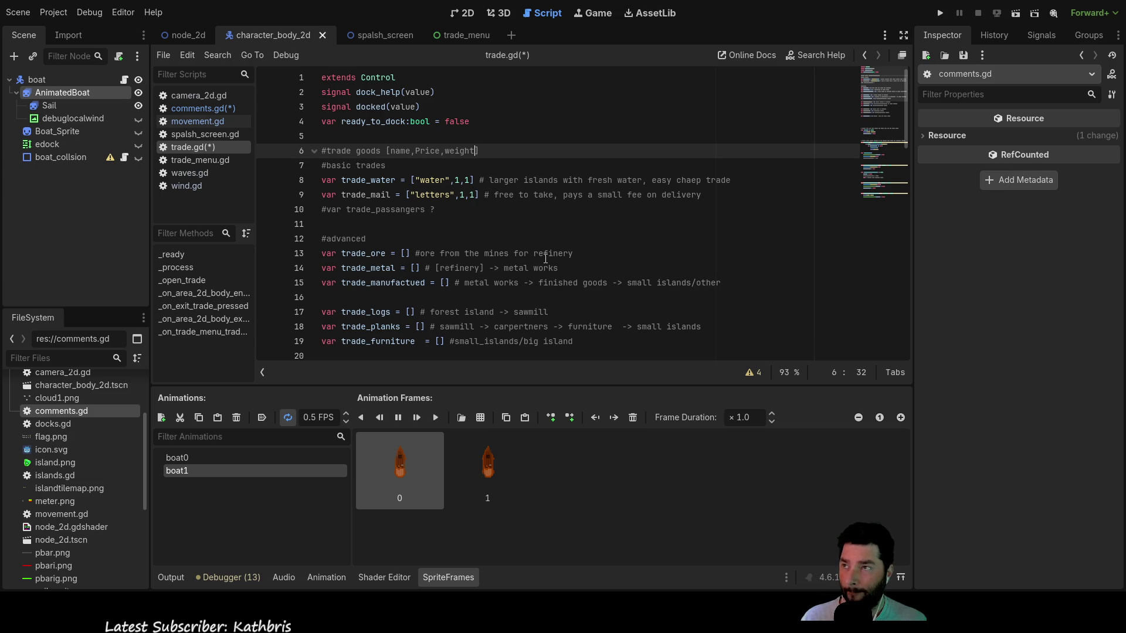
- Move past the trade_mail line down toward the trade_goods list
key(Down)
key(Down)
key(Down)
key(Up)
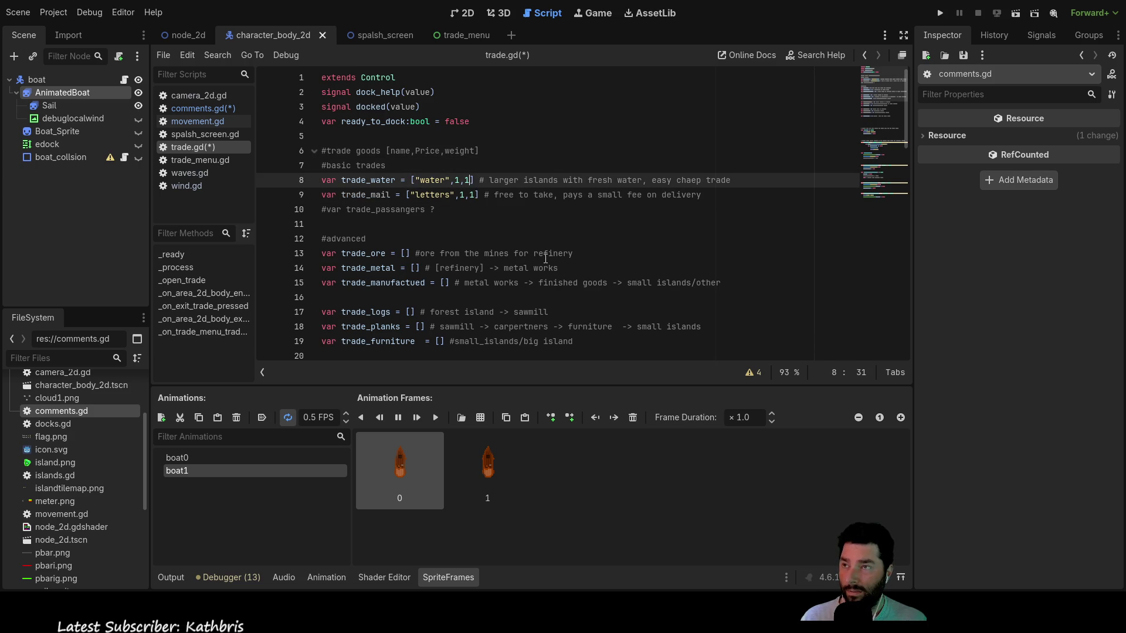
key(Left)
key(Down)
key(Up)
key(Down)
key(Up)
key(Down)
key(Up)
key(Down)
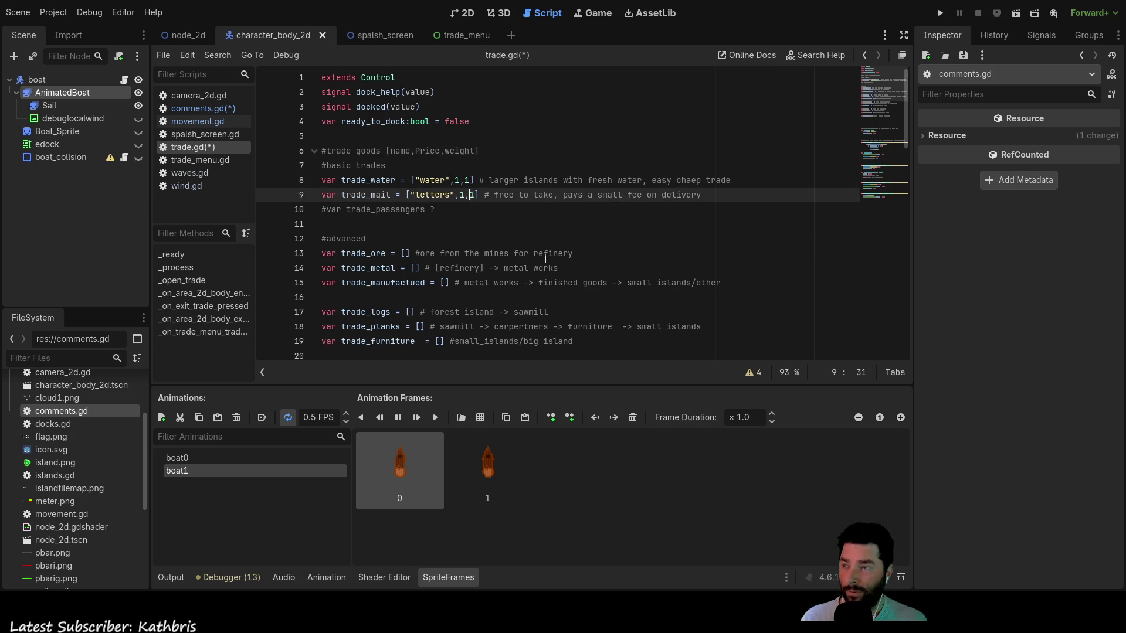
key(Down)
key(Down)
key(Down)
key(Down)
key(Down)
key(Down)
- Declare var good_hold = [] on empty line 31 below trade_goods
key(Up)
key(Up)
key(Up)
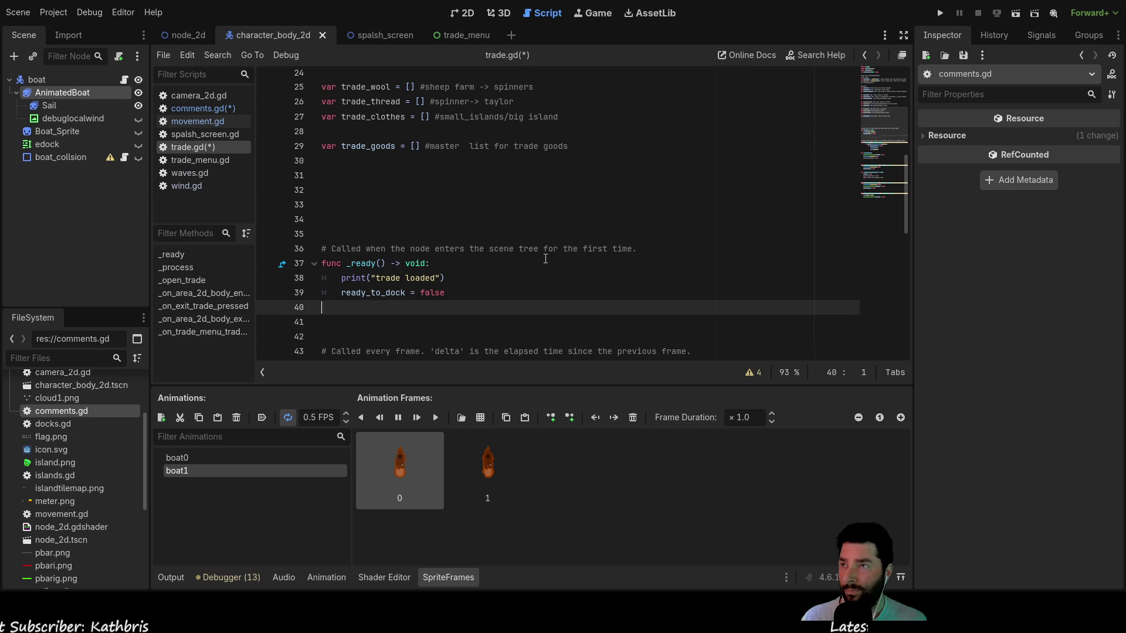
key(Up)
key(Up)
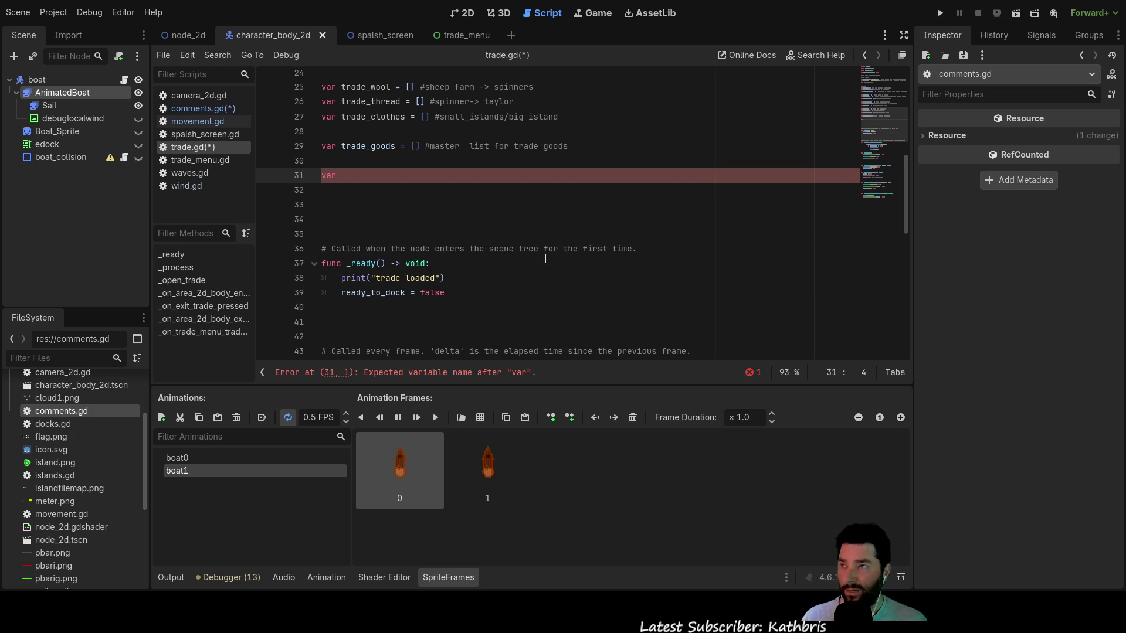
text( good)
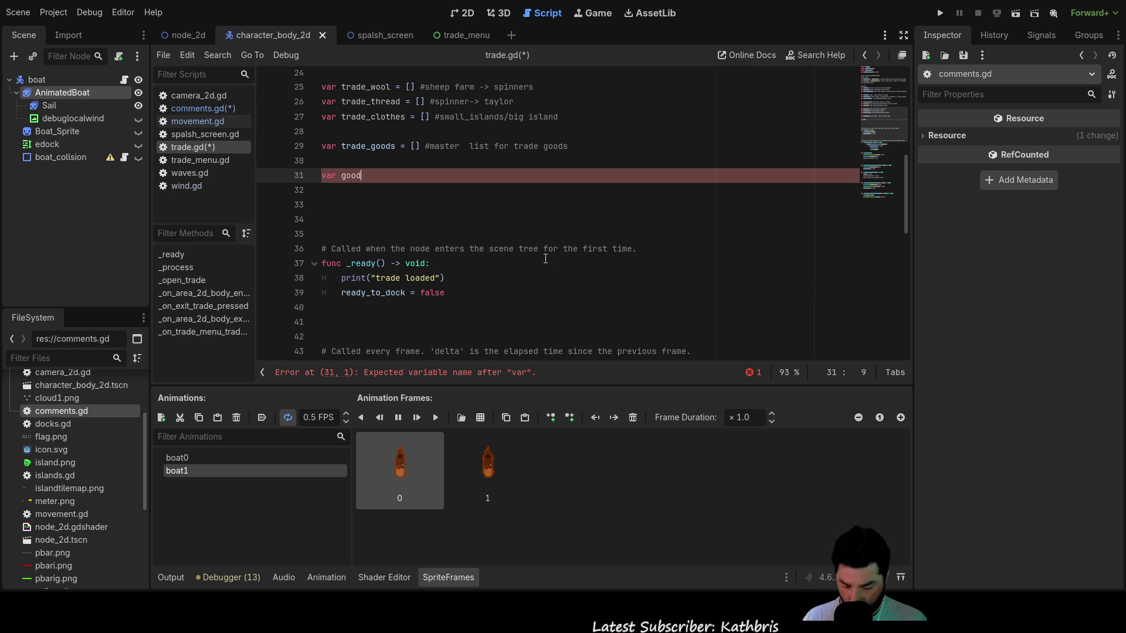
text(_hold =)
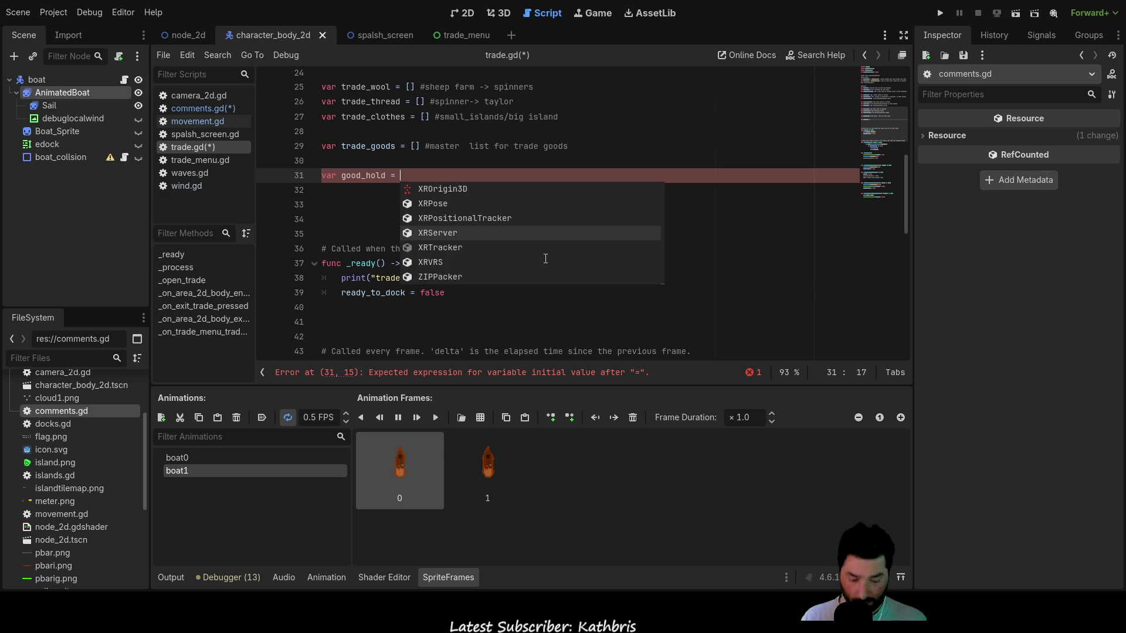
text( [])
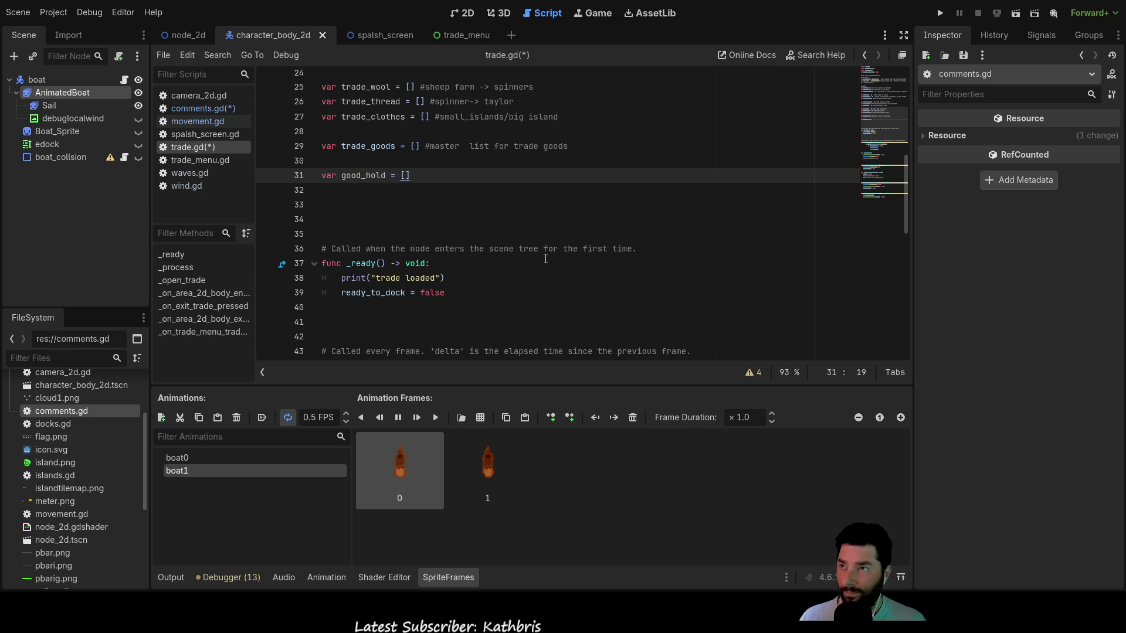
- Add the comment '#["name",qty,weight,location brought from]' above good_hold and review it
key(Up)
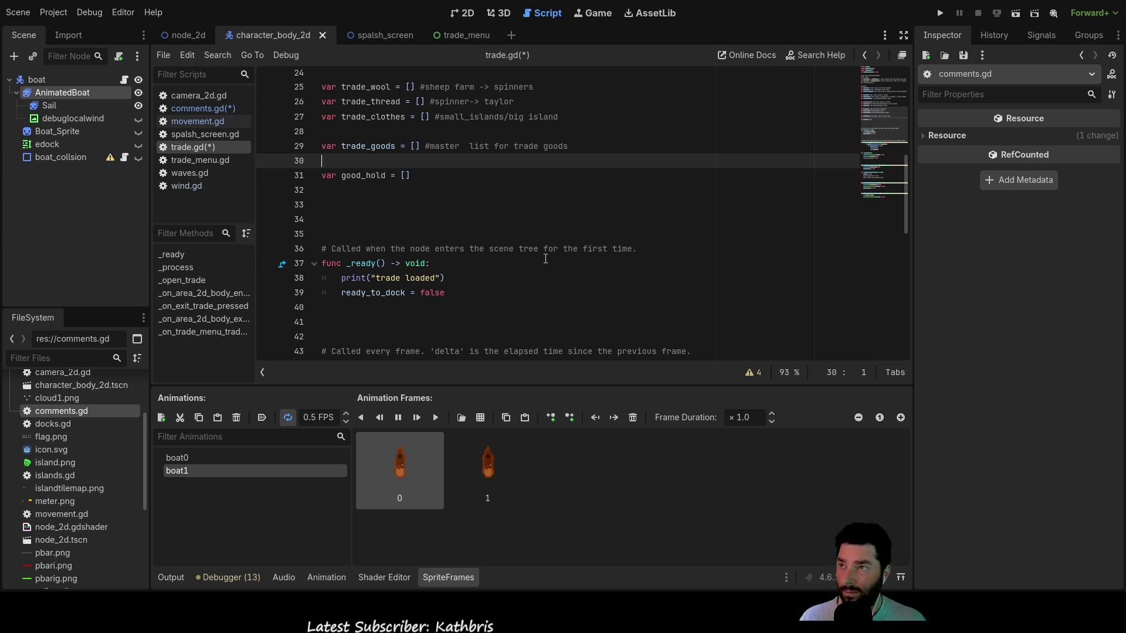
key(Return)
key(Return)
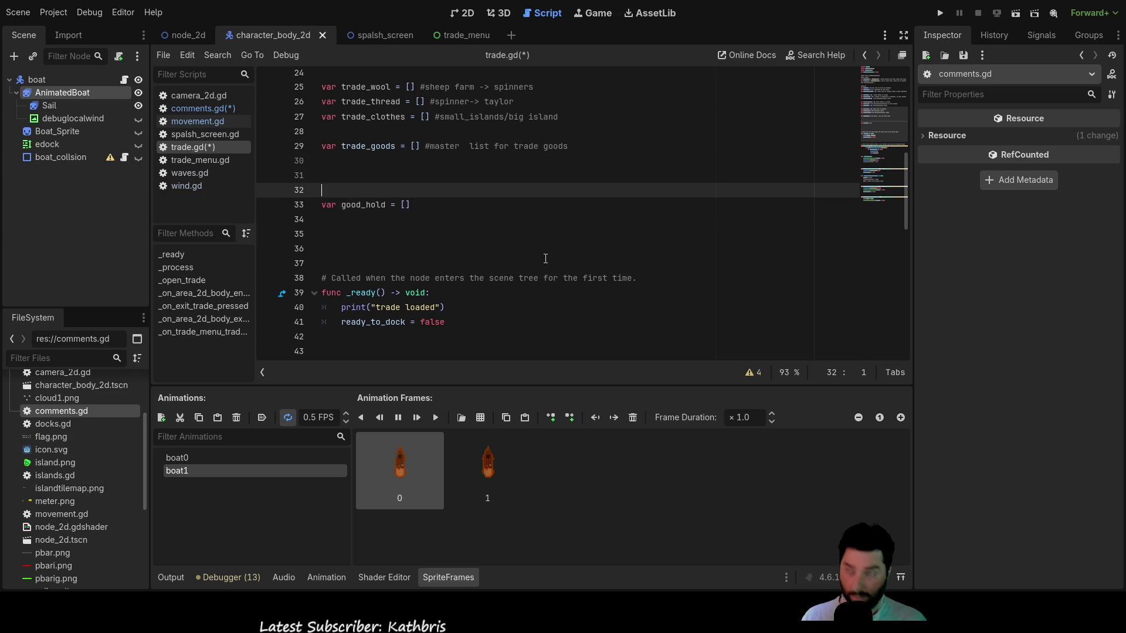
text(#[)
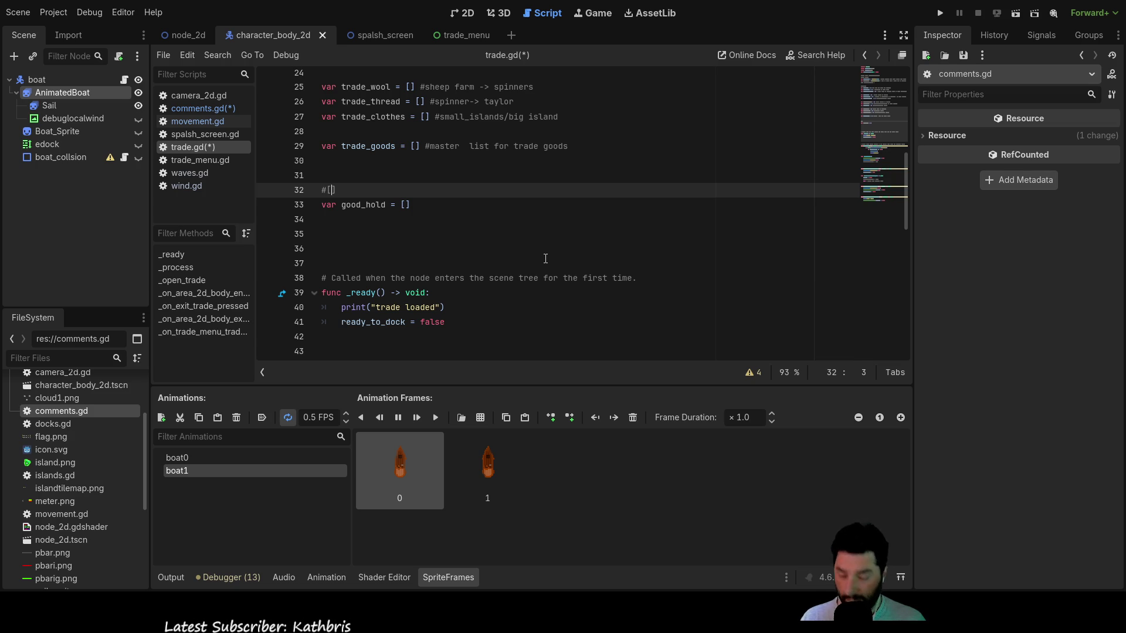
text(")
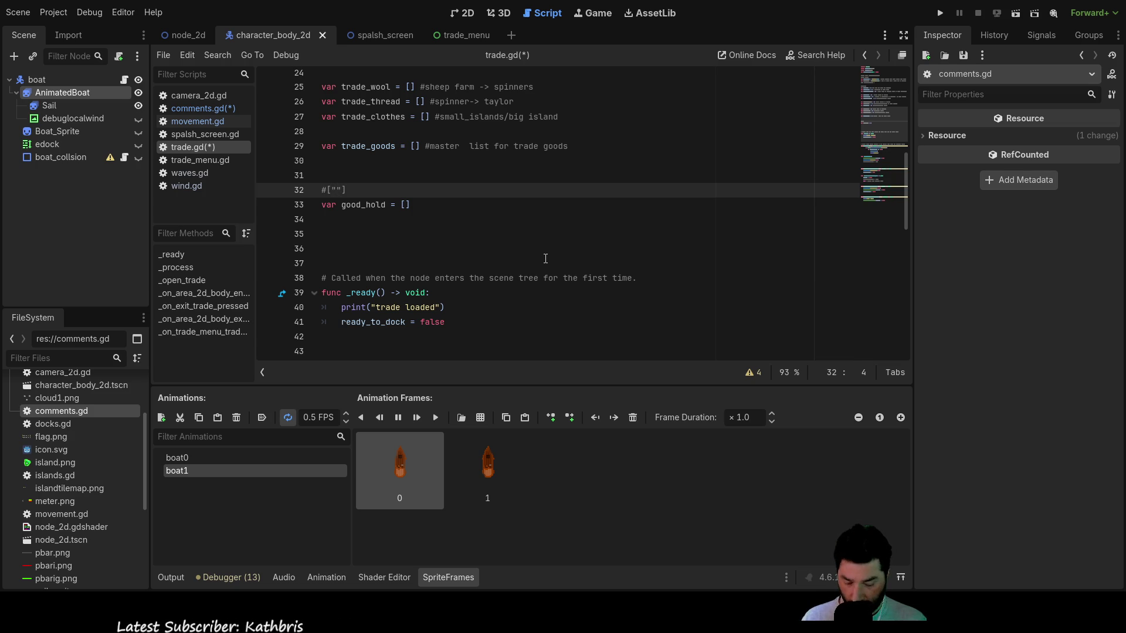
text(name")
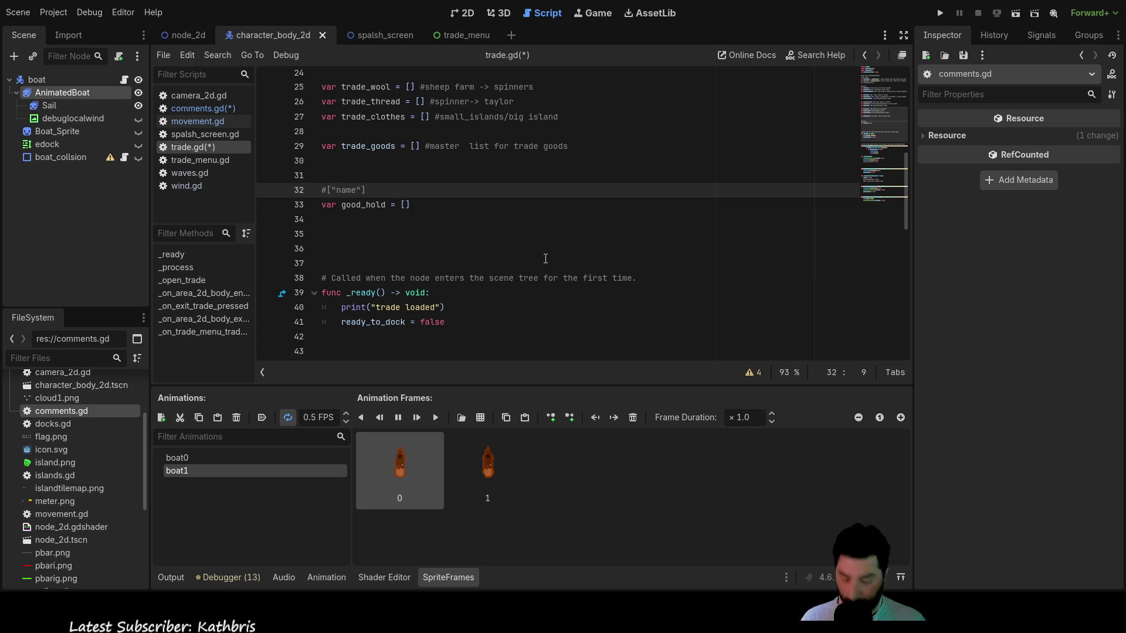
text(,qty,weight)
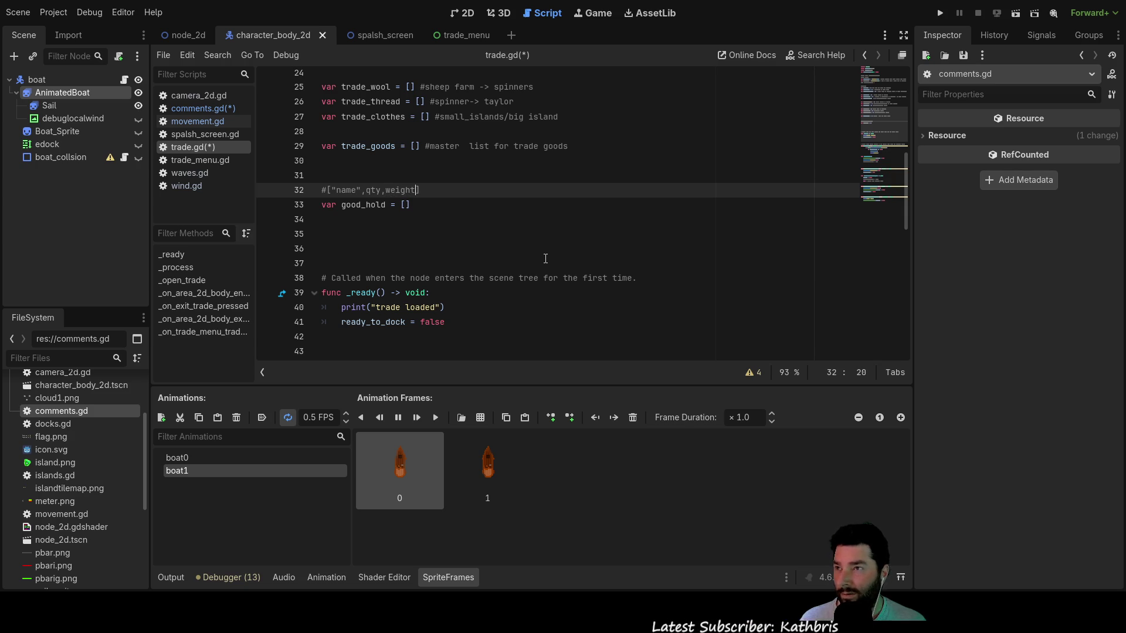
text(,)
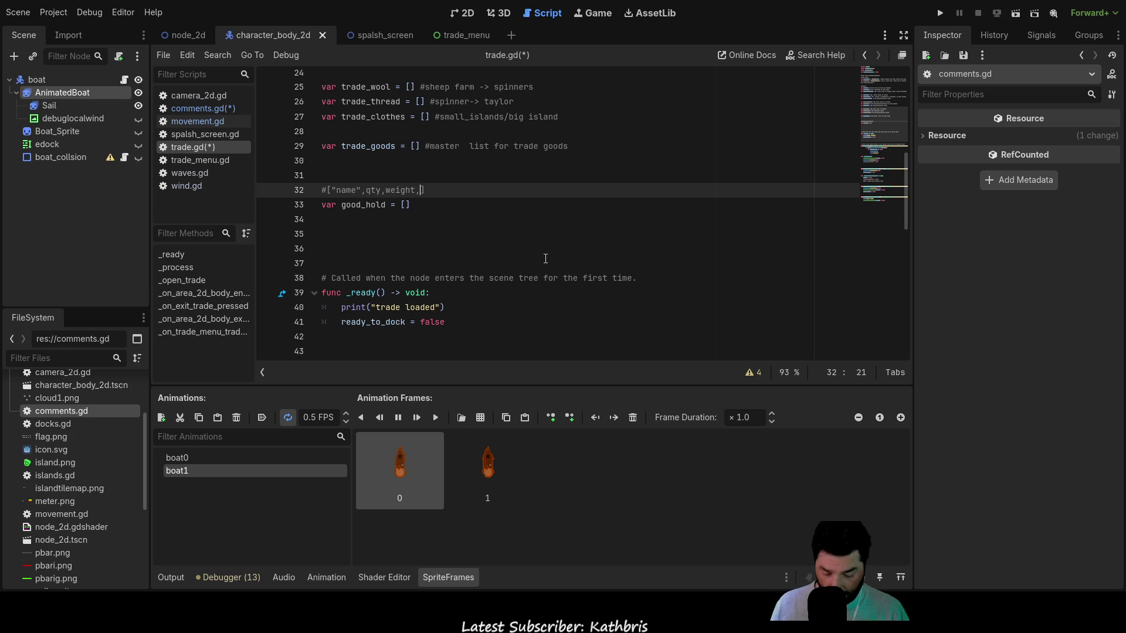
text(location)
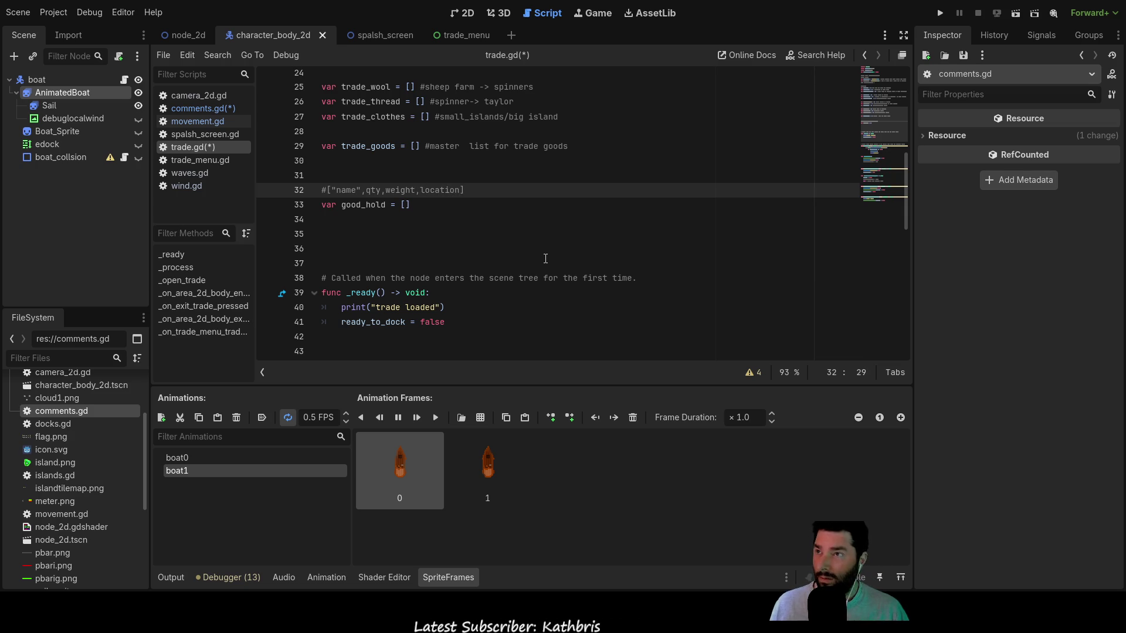
text( brought)
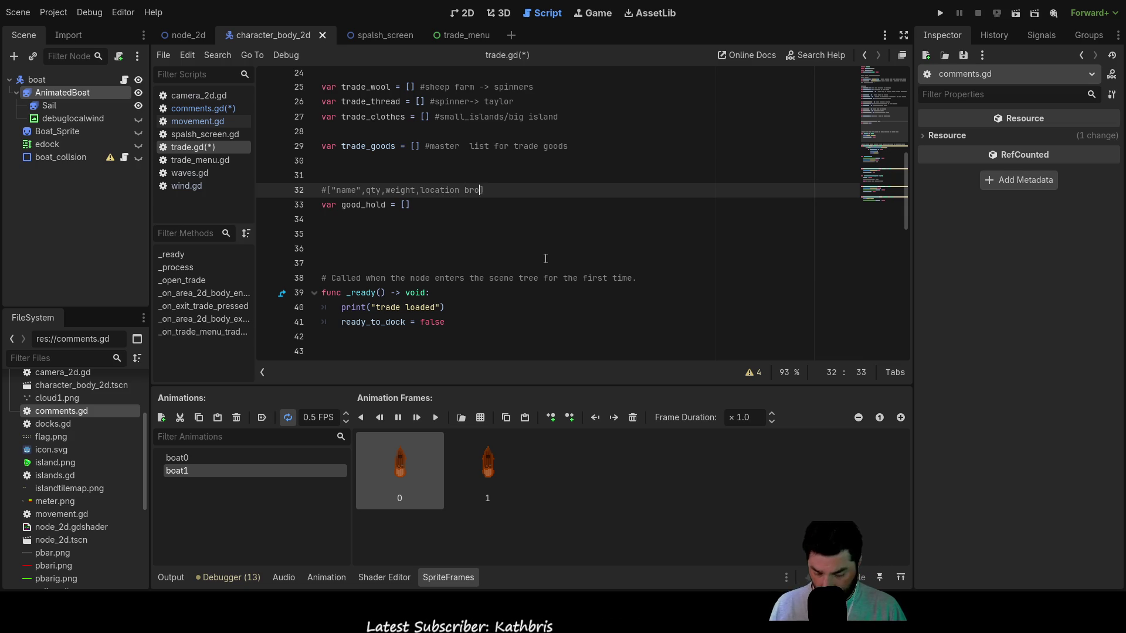
text( from)
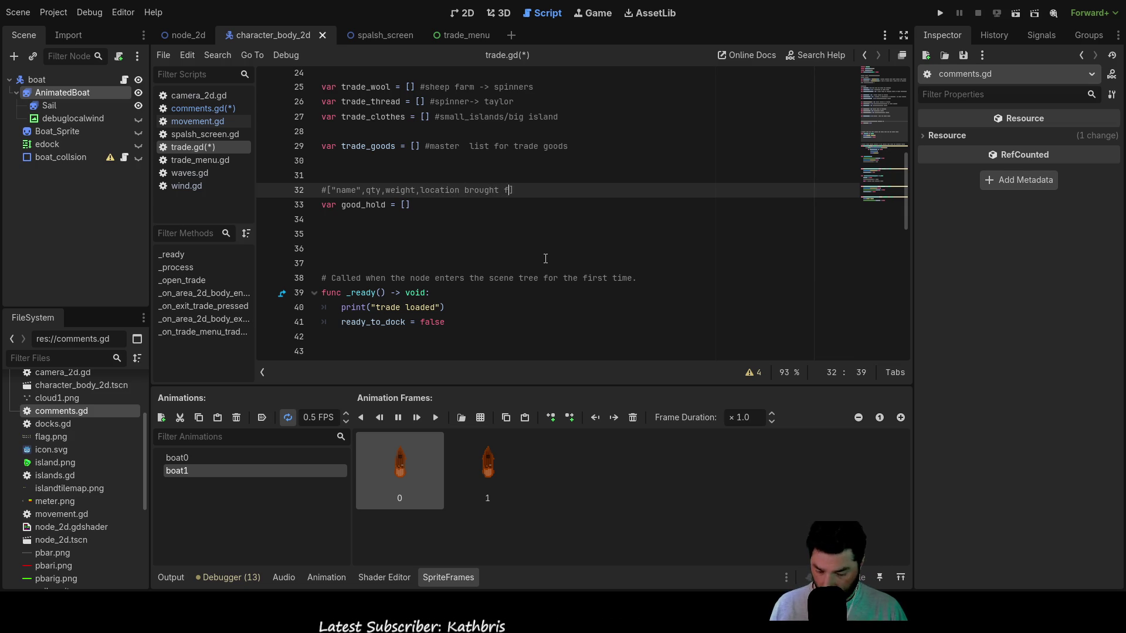
key(Left)
key(Left)
key(Left)
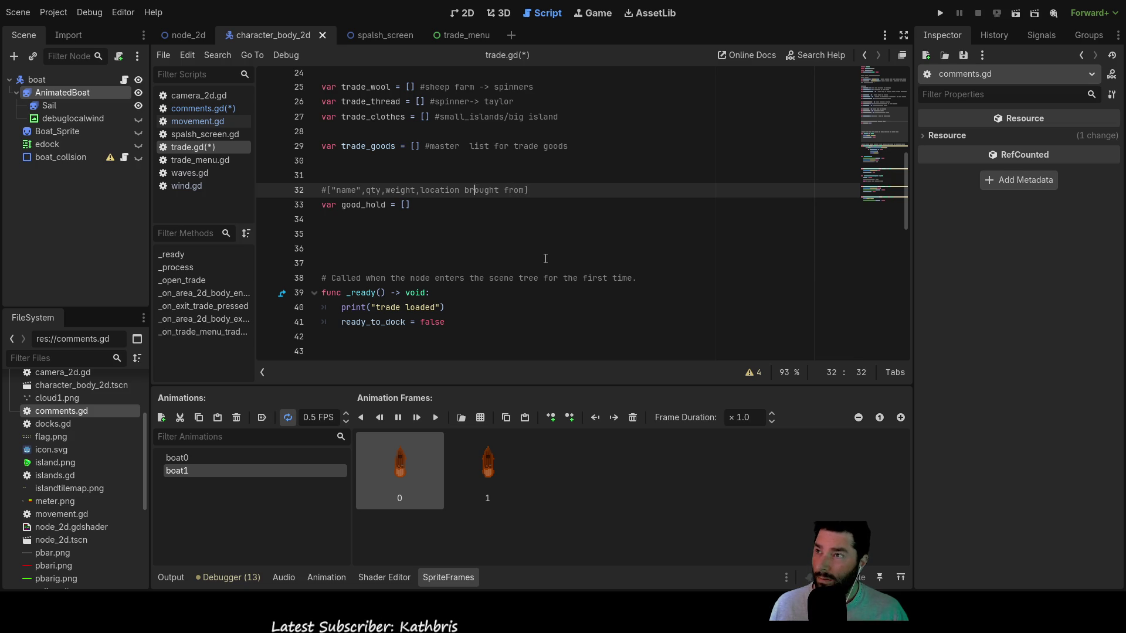
key(Left)
key(Left)
key(Left)
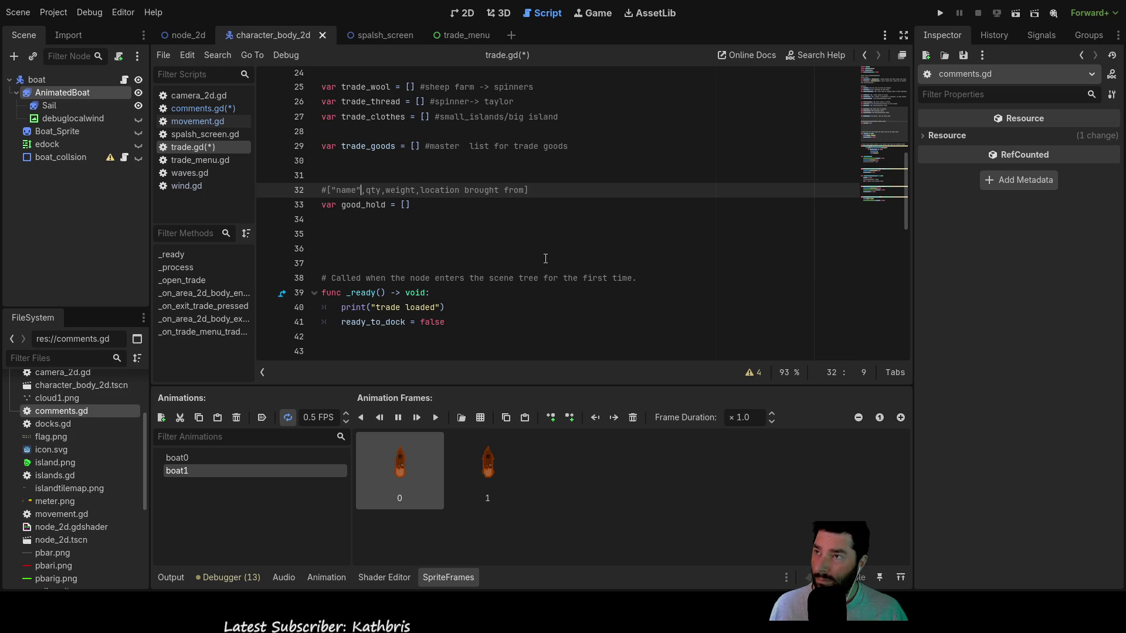
key(Left)
key(Left)
key(Left)
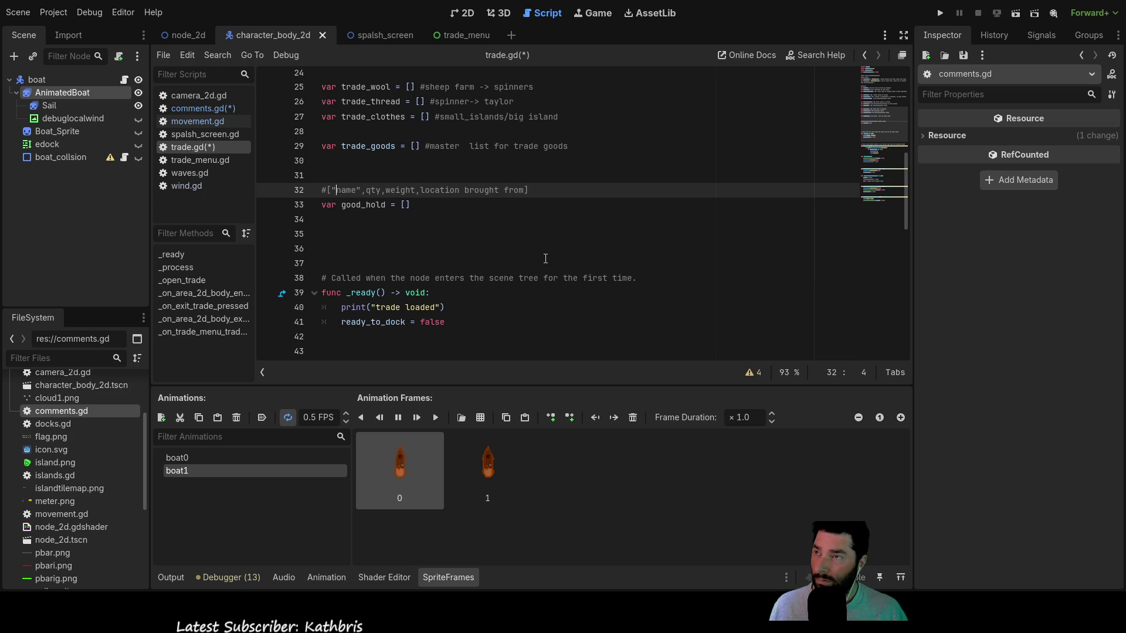
key(Right)
key(Right)
key(Right)
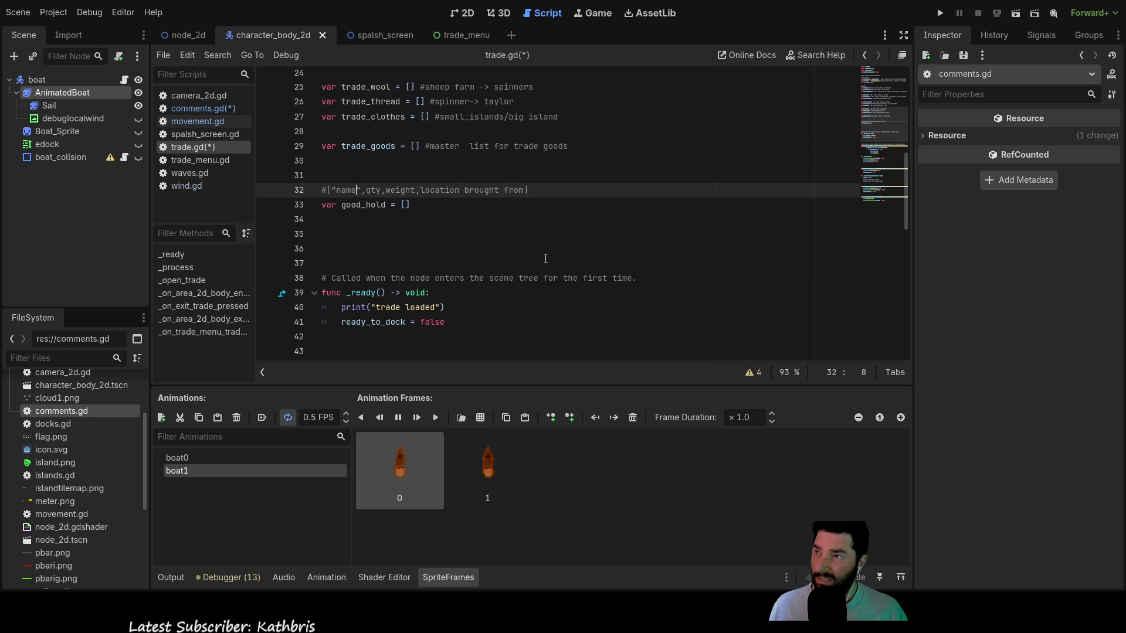
key(Left)
key(Left)
key(Left)
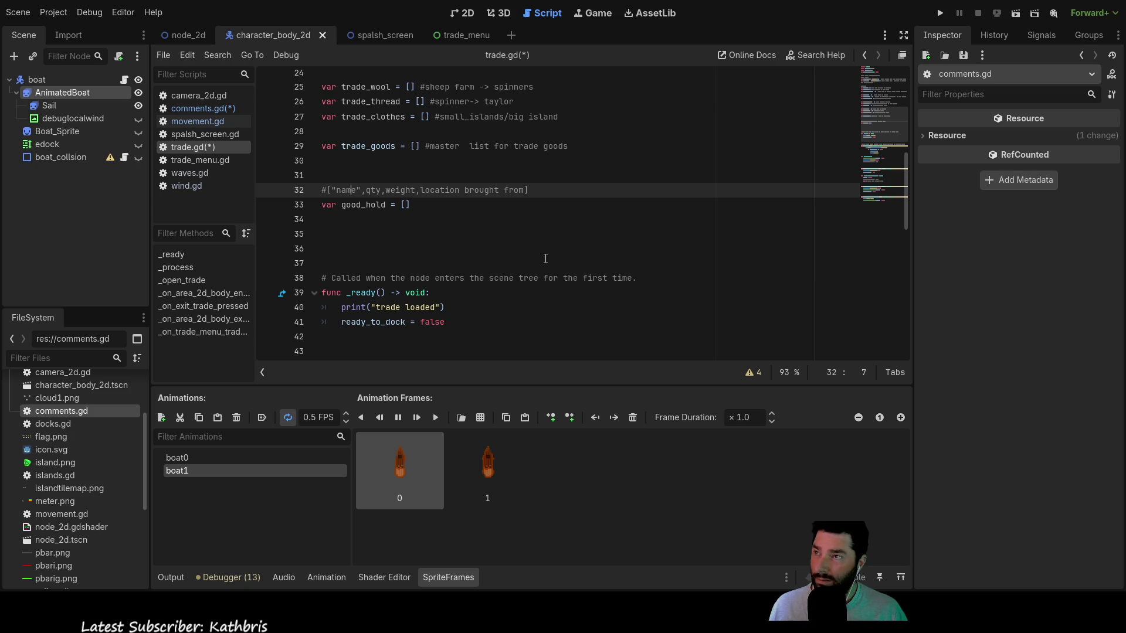
key(Right)
key(Right)
key(Right)
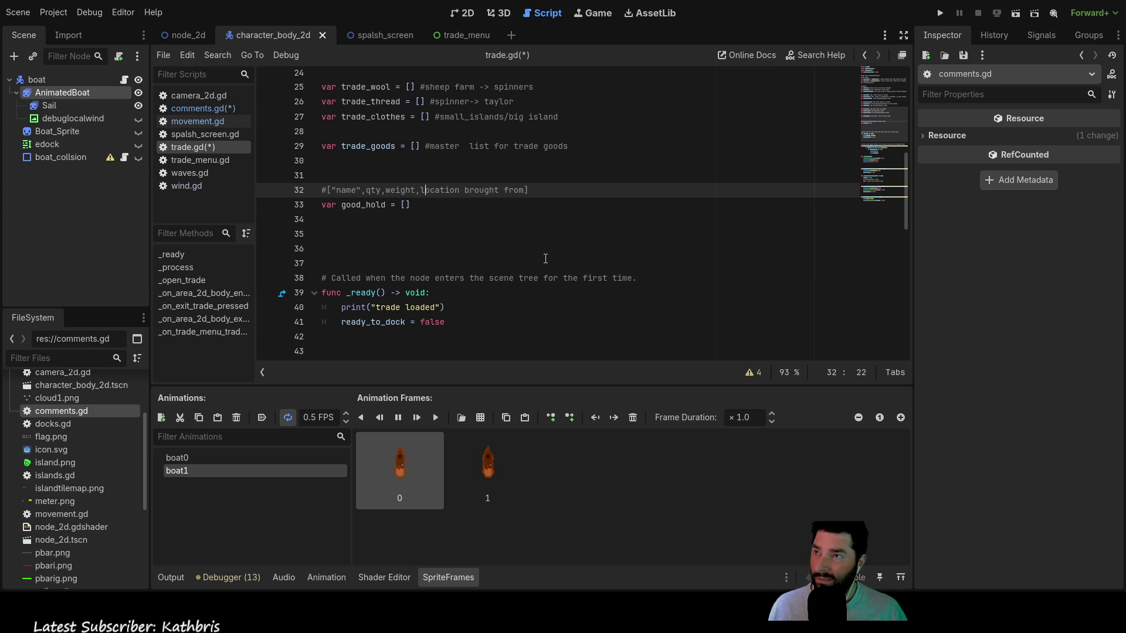
key(shift+Right)
key(shift+Right)
key(shift+Right)
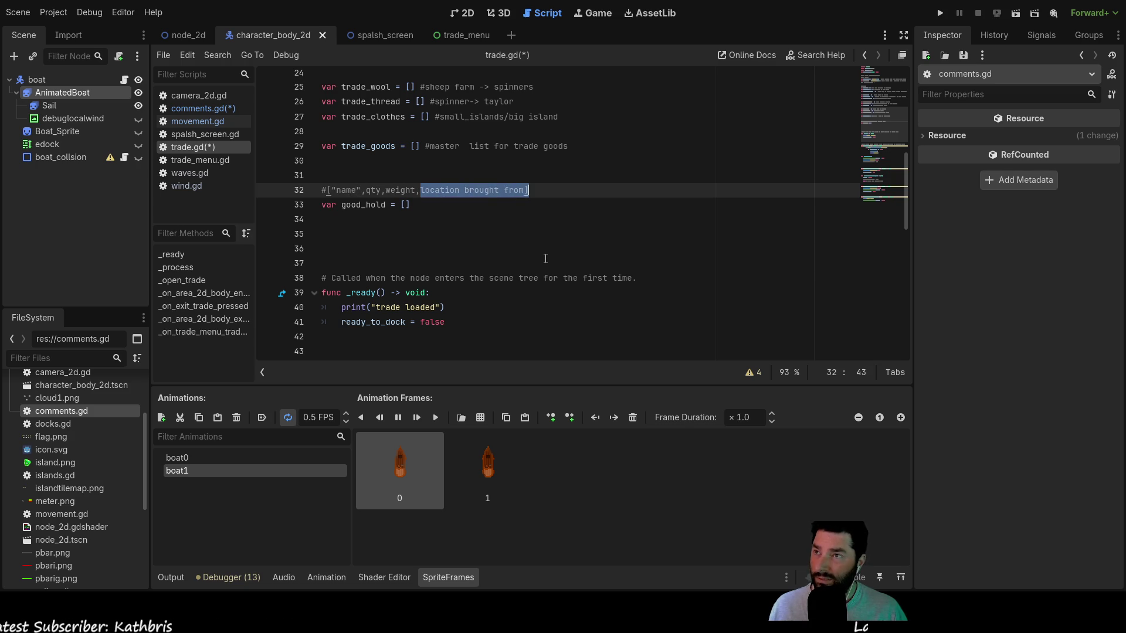
- Append '* thinking letters... don't sell back to same island' to the comment and save trade.gd
key(Right)
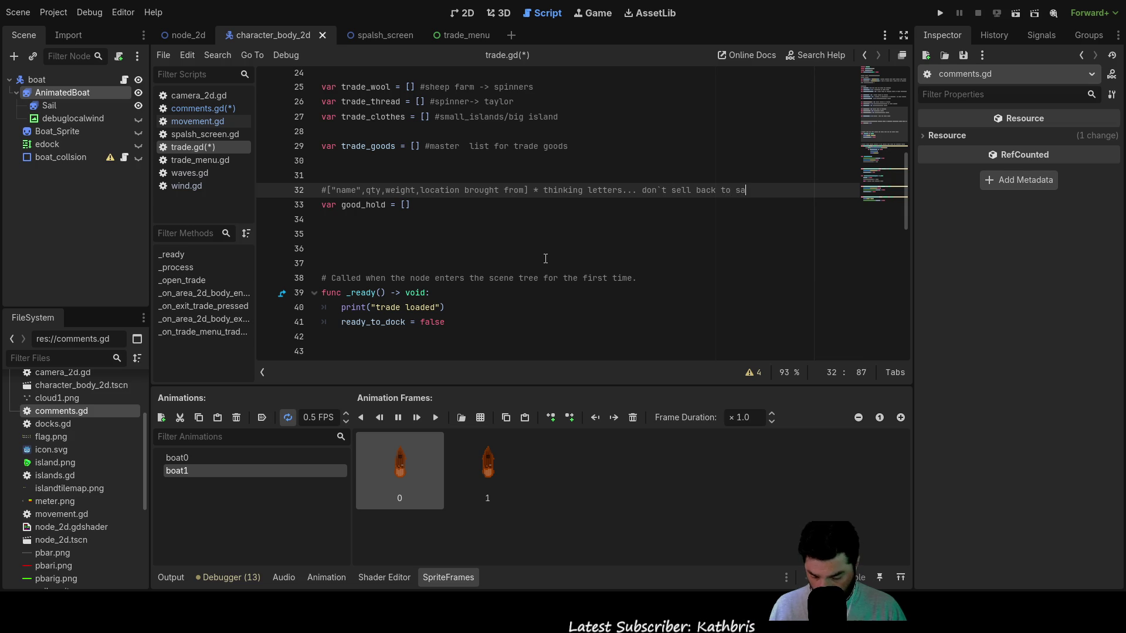
text(me island)
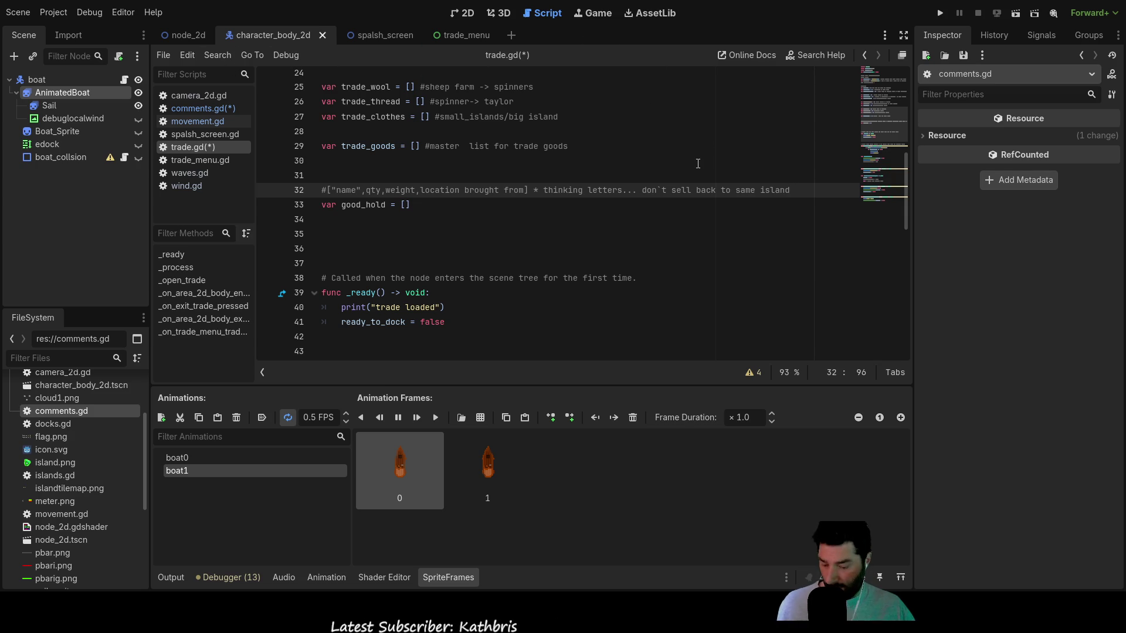
key(ctrl+s)
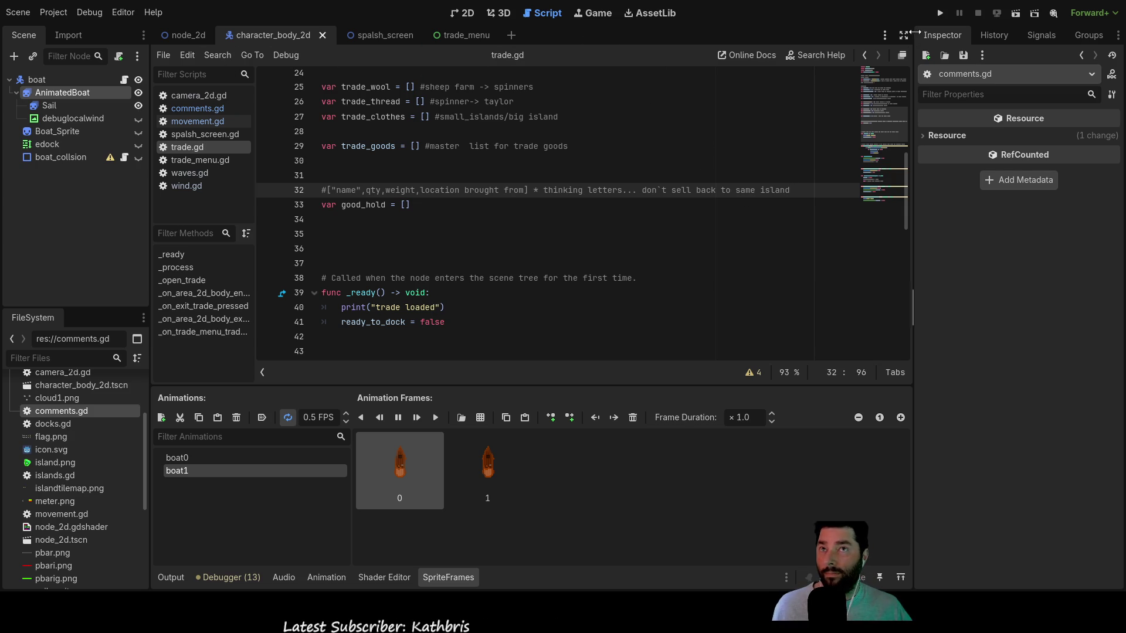